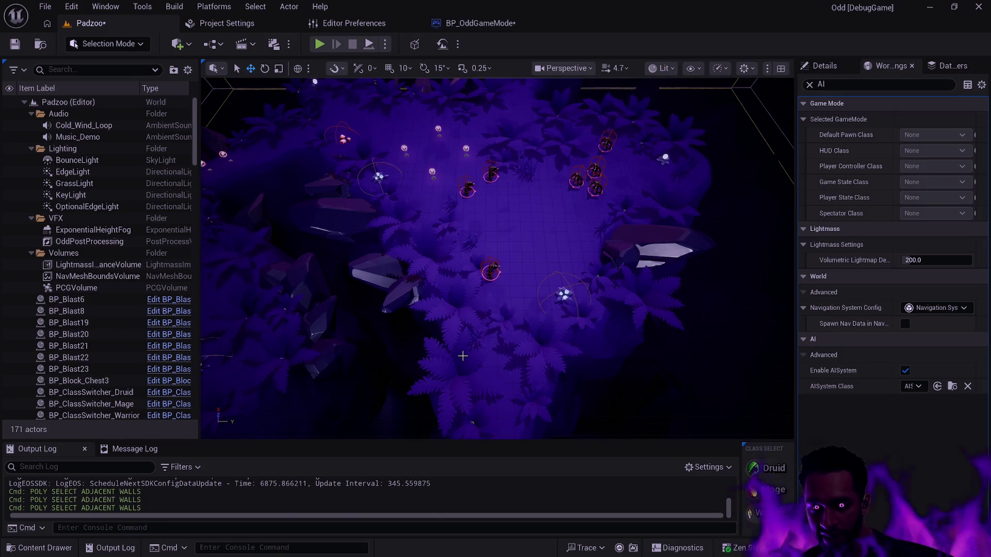
# Cycle the viewport through the back and other orthographic views of the level.
pyautogui.hotkey('alt', 'shift', 'h')
pyautogui.hotkey('alt', 'j')
pyautogui.hotkey('alt', 'h')
pyautogui.hotkey('alt', 'shift', 'h')
# Return the viewport to Perspective and close the Widget Reflector window.
pyautogui.click(619, 68)
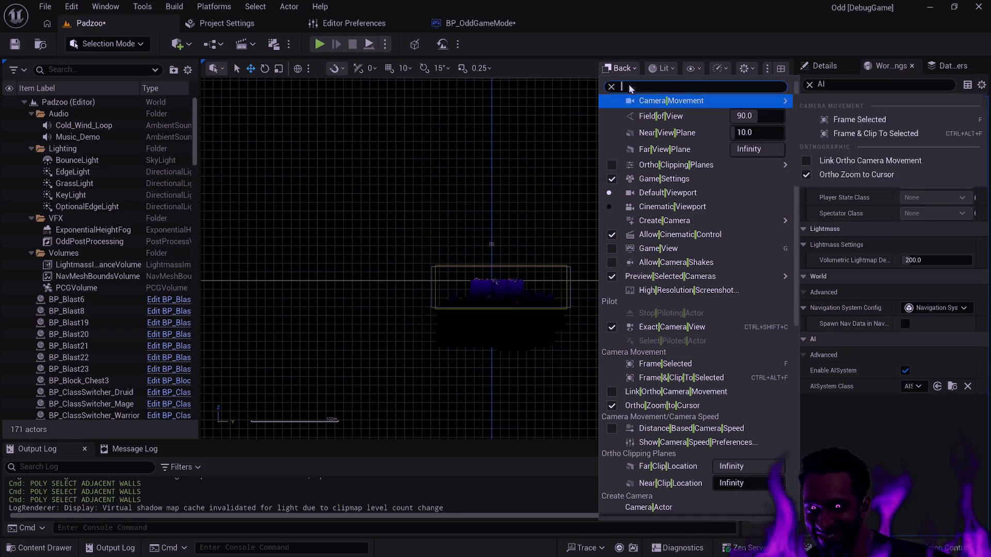
pyautogui.click(631, 72)
pyautogui.click(630, 72)
pyautogui.click(653, 111)
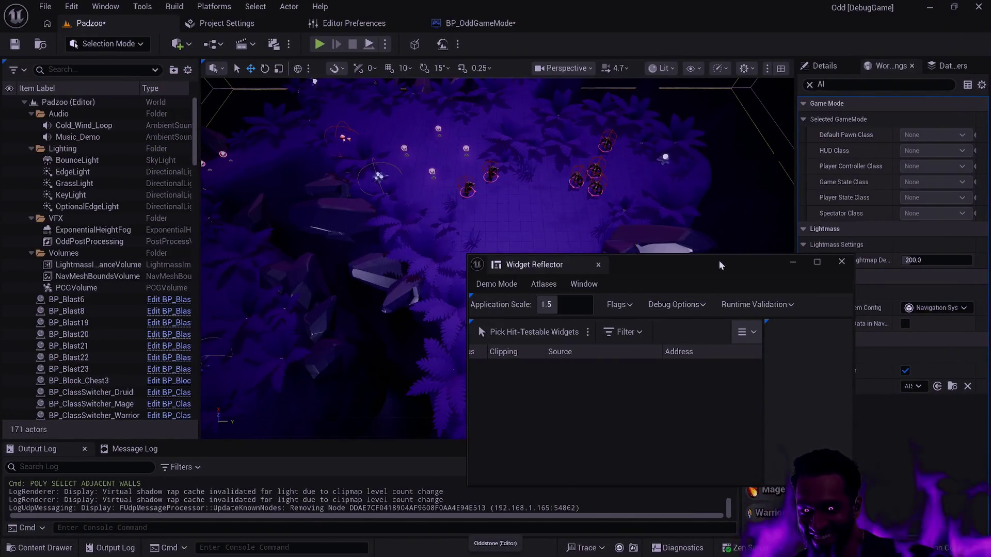
pyautogui.click(842, 262)
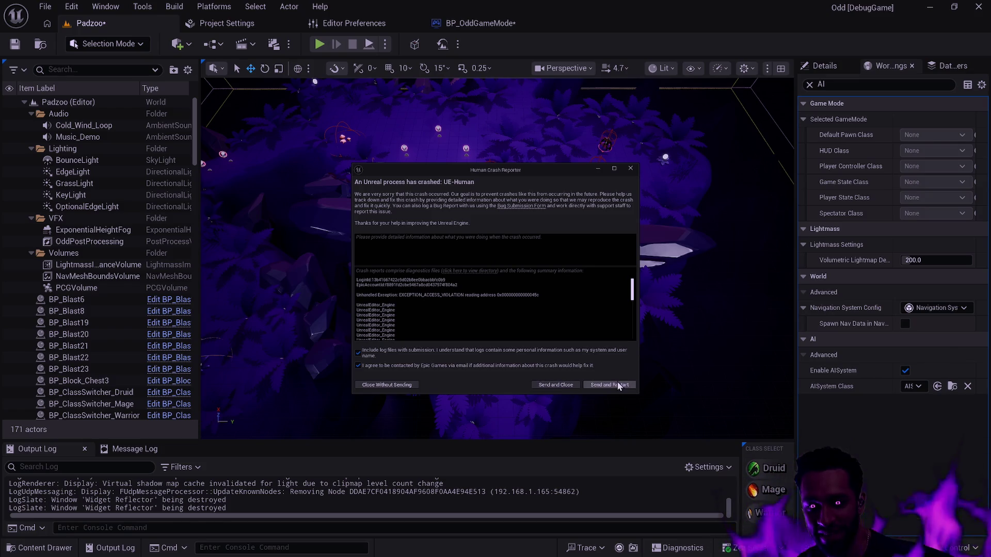
# Close the crash report without sending and start the Epic Games Launcher to relaunch Human.
pyautogui.click(415, 385)
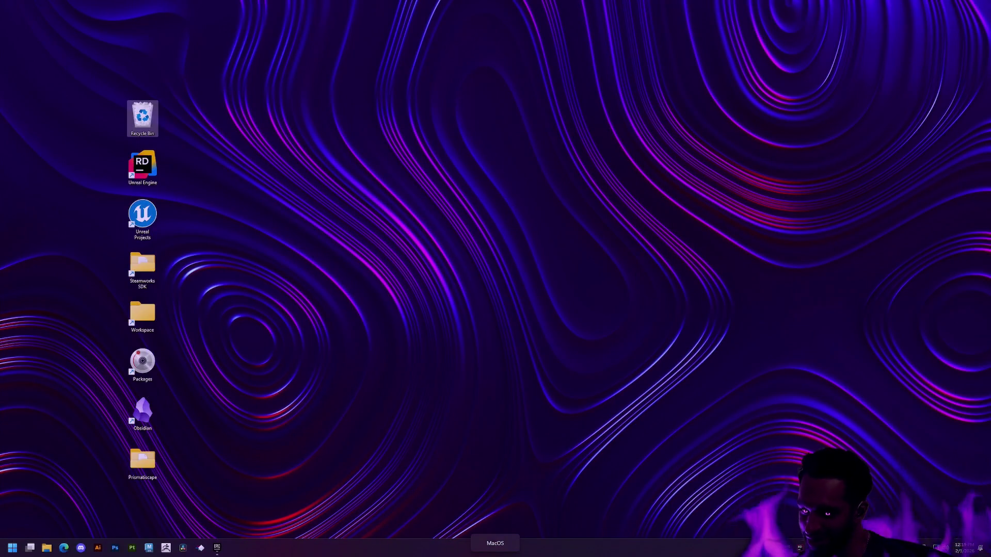
pyautogui.doubleClick(566, 289)
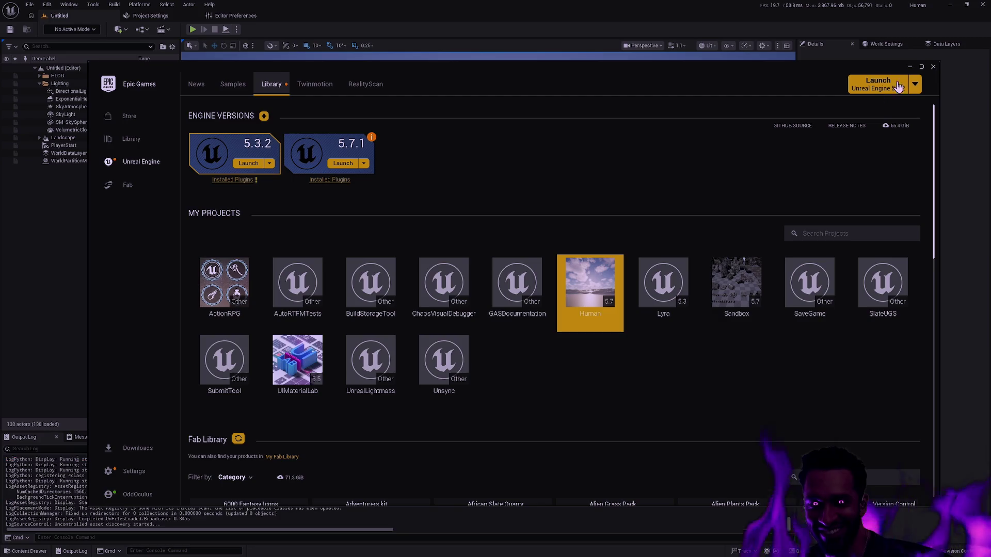
# In the Human editor's Content Drawer, expand Oddstone > Character down to BodyB.
pyautogui.click(921, 68)
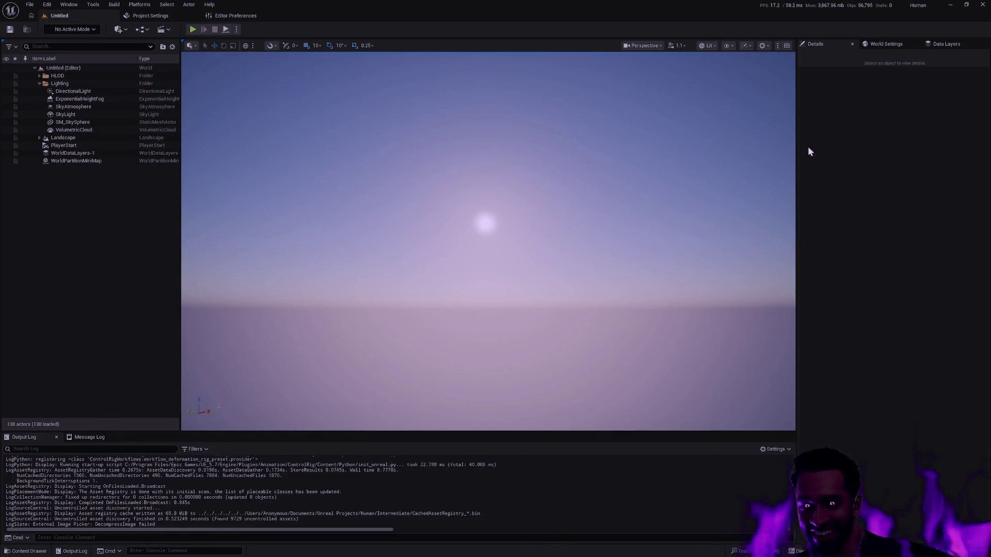
pyautogui.hotkey('ctrl', 'space')
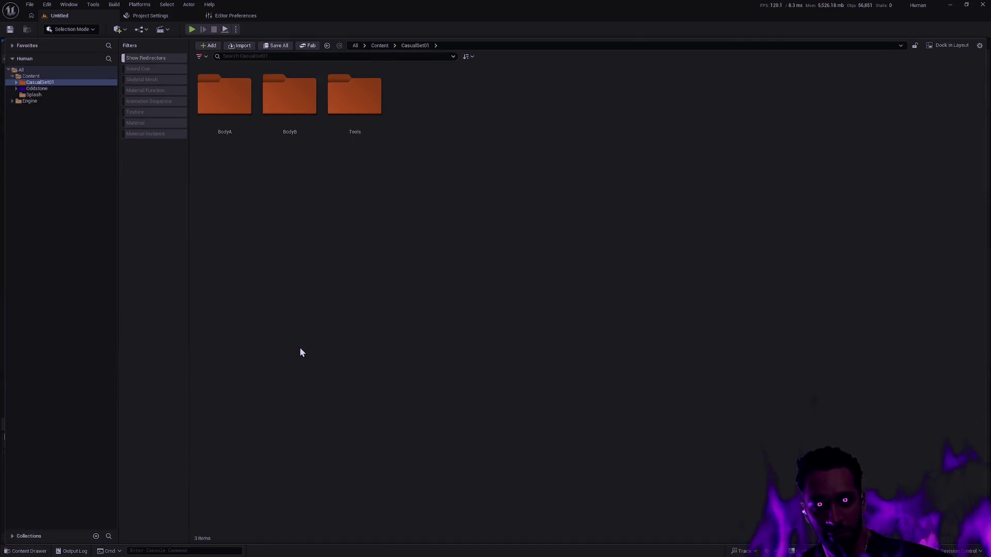
pyautogui.click(16, 88)
pyautogui.click(19, 94)
pyautogui.keyDown('shift'); pyautogui.click(29, 108); pyautogui.keyUp('shift')
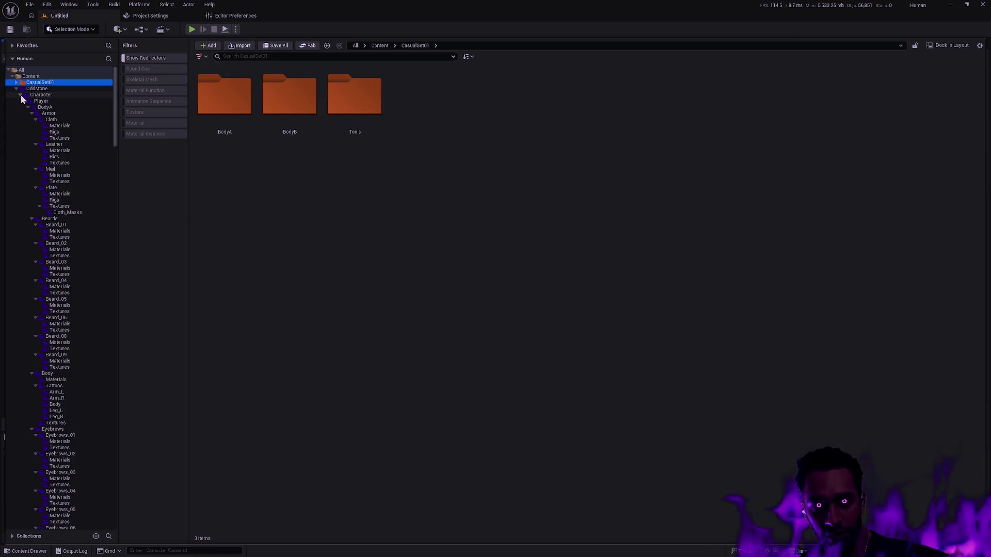
pyautogui.click(28, 107)
pyautogui.keyDown('shift'); pyautogui.click(28, 114); pyautogui.keyUp('shift')
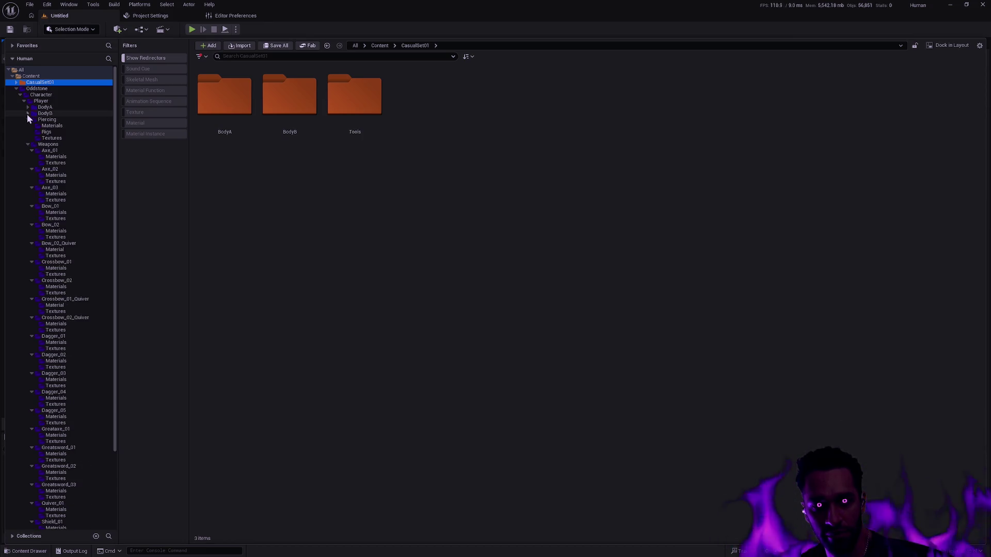
pyautogui.click(28, 114)
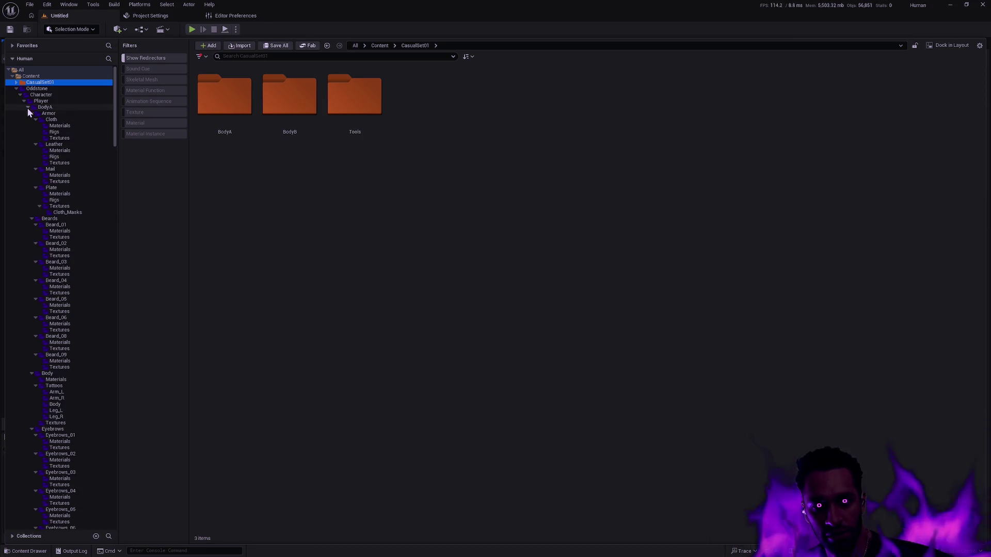
pyautogui.keyDown('shift'); pyautogui.click(27, 114); pyautogui.keyUp('shift')
# Give BodyB's folders from Armor to Hairstyle_21 the first colour via Set Color.
pyautogui.click(57, 119)
pyautogui.moveTo(116, 128)
pyautogui.mouseDown()
pyautogui.moveTo(101, 399)
pyautogui.moveTo(110, 468)
pyautogui.moveTo(135, 289)
pyautogui.moveTo(108, 223)
pyautogui.mouseUp()
pyautogui.keyDown('shift'); pyautogui.click(61, 345); pyautogui.keyUp('shift')
pyautogui.rightClick(61, 348)
pyautogui.moveTo(118, 424)
pyautogui.click(208, 468)
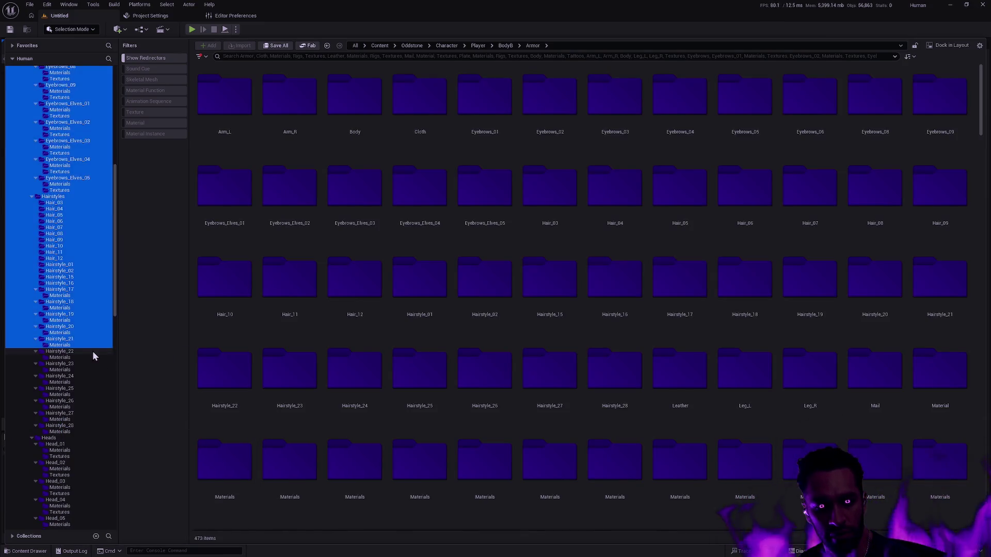
# Delete the CasualSet01 folder, confirming and allowing its 137 assets to load.
pyautogui.click(92, 351)
pyautogui.scroll(2, 108, 289)
pyautogui.scroll(10, 104, 206)
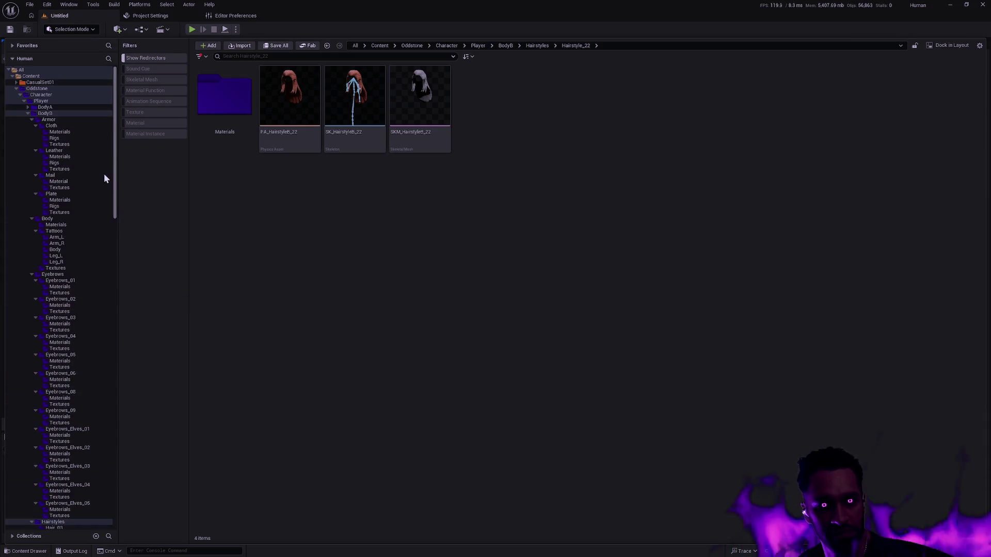
pyautogui.click(39, 82)
pyautogui.click(16, 89)
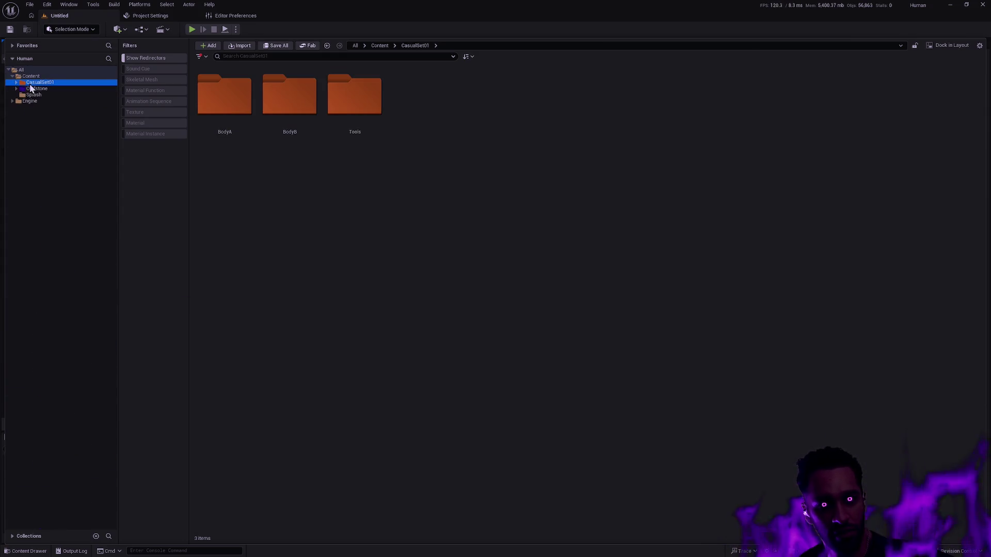
pyautogui.press('Delete')
pyautogui.click(109, 109)
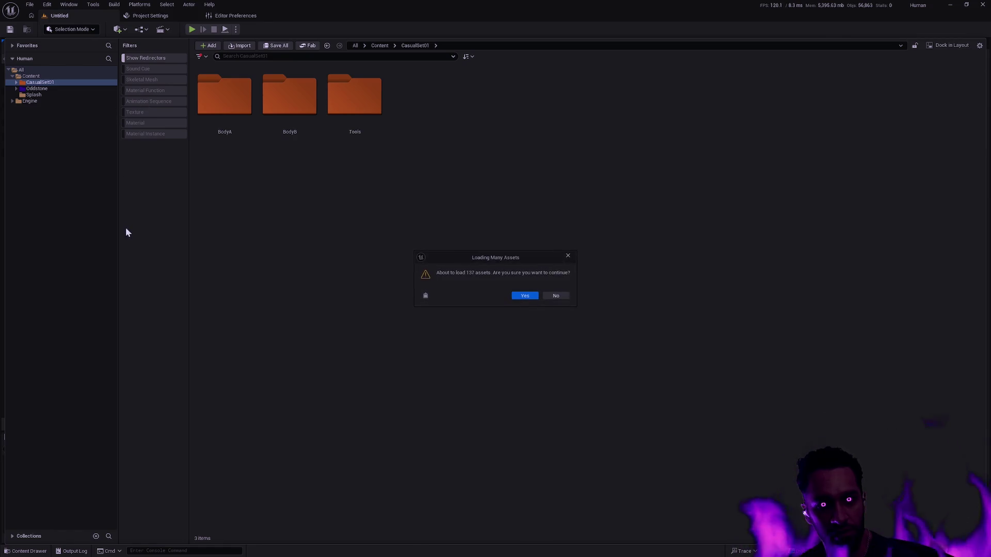
pyautogui.click(524, 296)
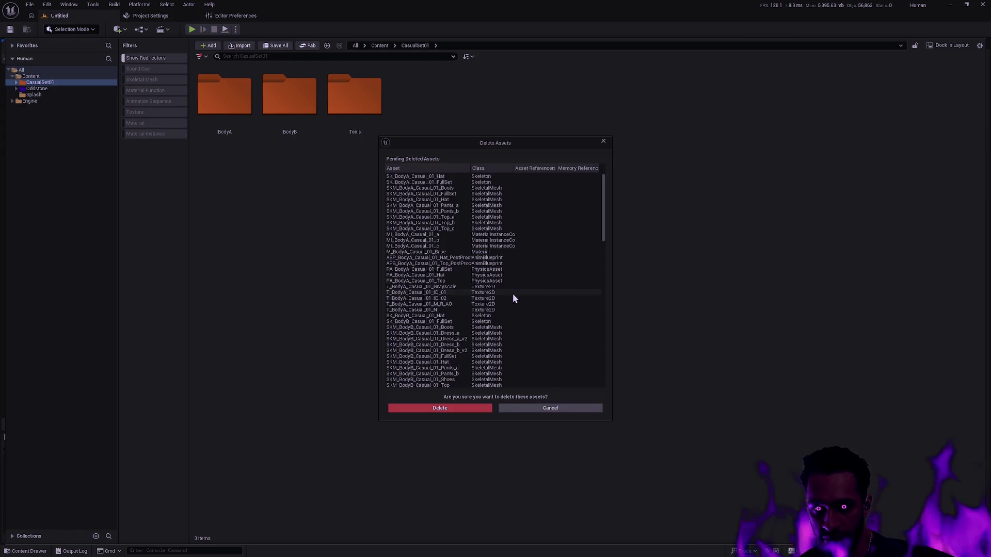
# Confirm deletion of the CasualSet01 assets, hide the Content Drawer, and select the Application Scale value.
pyautogui.click(473, 408)
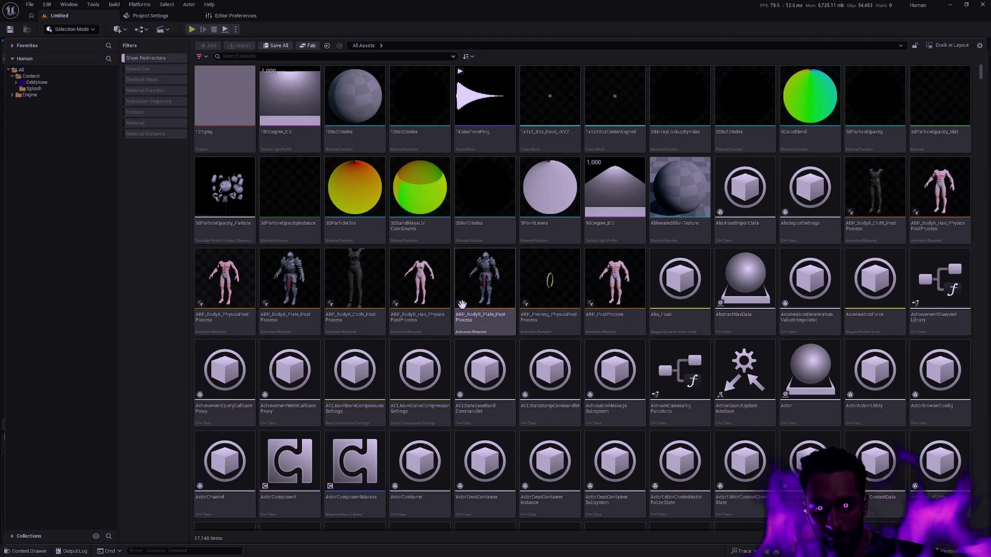
pyautogui.moveTo(612, 308)
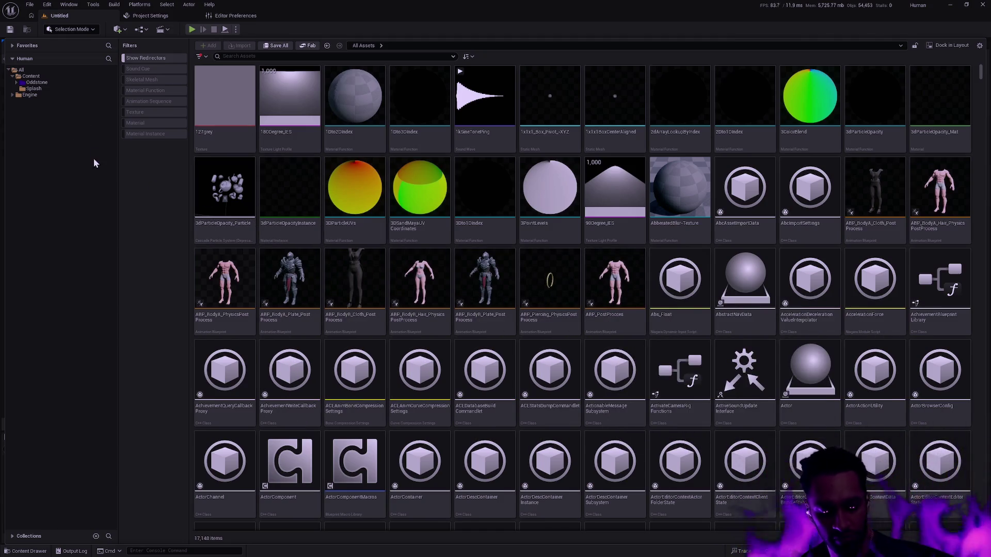
pyautogui.hotkey('ctrl', 'space')
pyautogui.doubleClick(534, 287)
# Enter 1.5 as the Application Scale and close the Widget Reflector.
pyautogui.write('1.5')
pyautogui.press('Return')
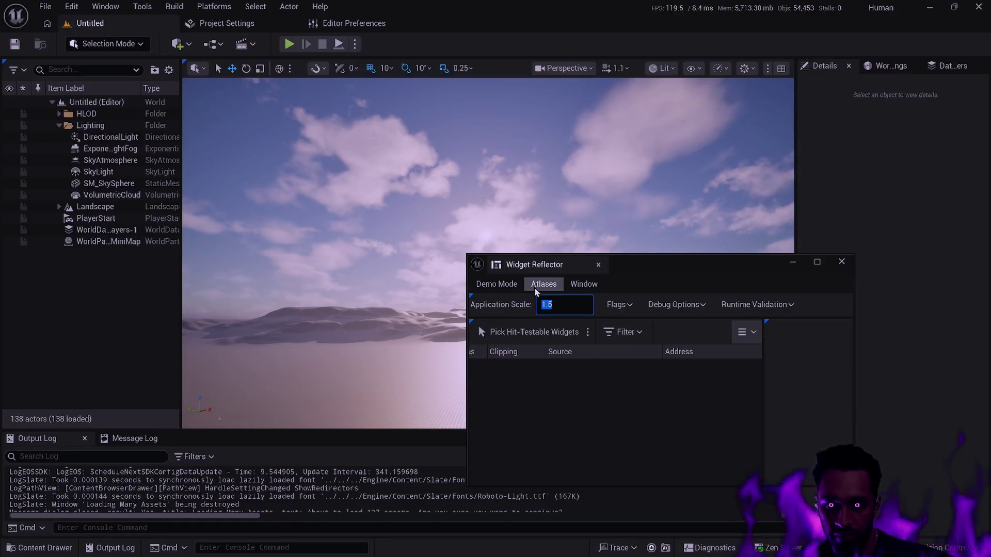
pyautogui.click(846, 261)
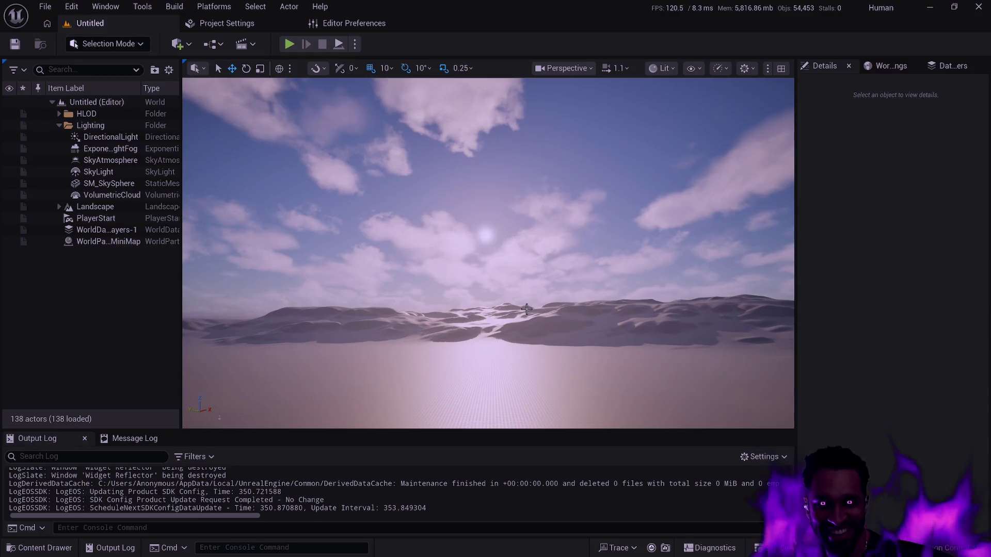
# Open the Content Drawer, expand Oddstone with all its subfolders, then switch to Git Bash.
pyautogui.hotkey('ctrl', 'space')
pyautogui.keyDown('shift'); pyautogui.click(25, 87); pyautogui.keyUp('shift')
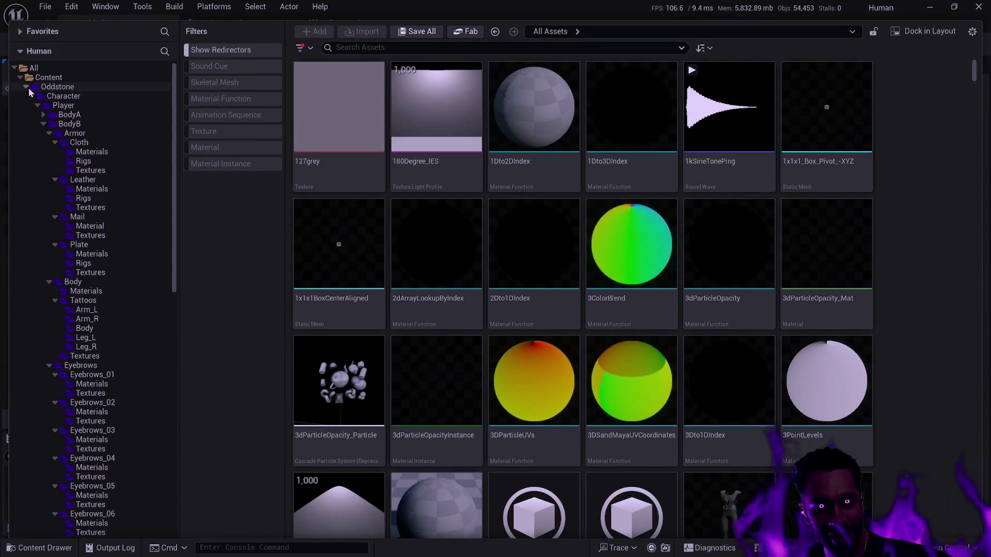
pyautogui.moveTo(174, 164)
pyautogui.mouseDown()
pyautogui.moveTo(178, 411)
pyautogui.moveTo(160, 125)
pyautogui.mouseUp()
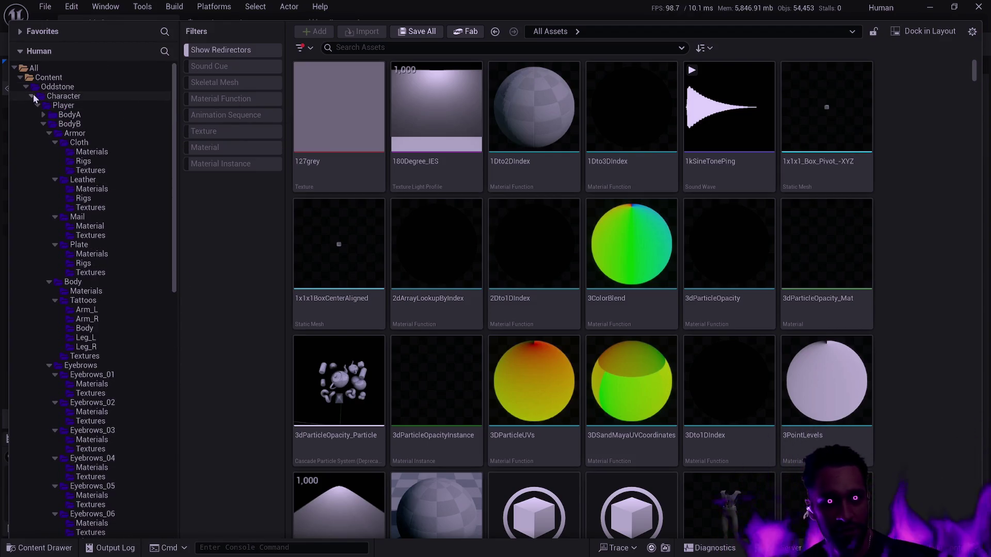
pyautogui.hotkey('alt', 'Tab')
# Run gs, stage every change with ga -A, and run gs again to confirm.
pyautogui.write('gs')
pyautogui.press('Return')
pyautogui.write('ga -A')
pyautogui.press('Return')
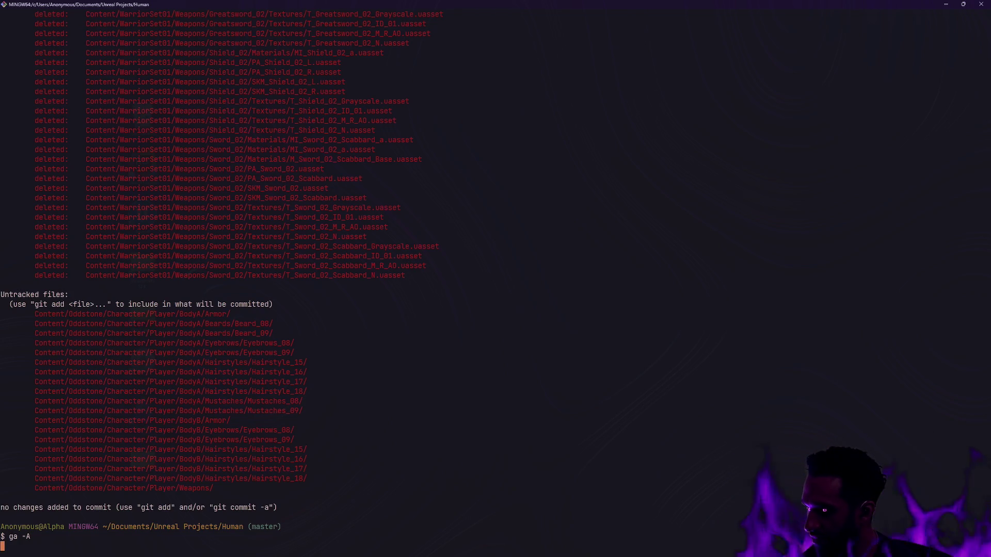
pyautogui.write('gs')
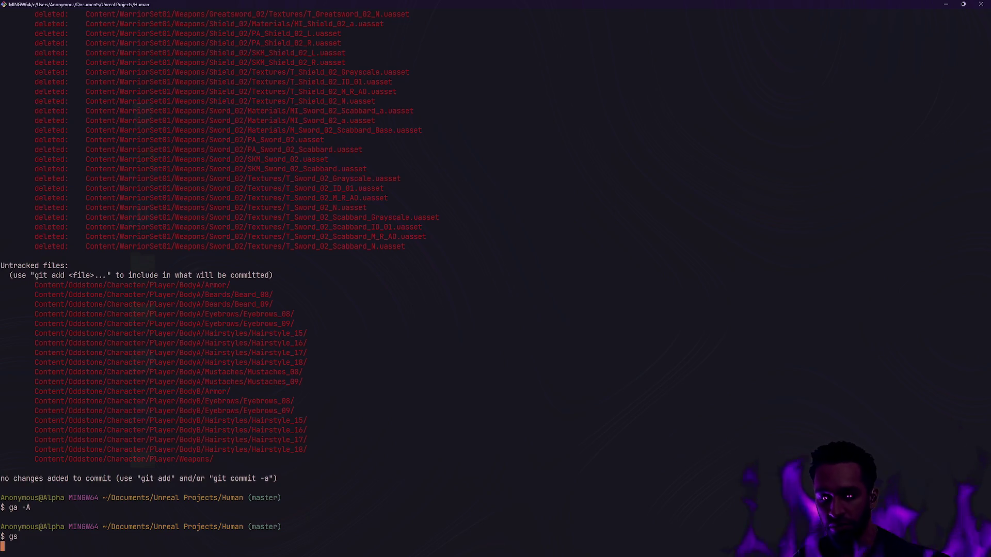
pyautogui.press('Return')
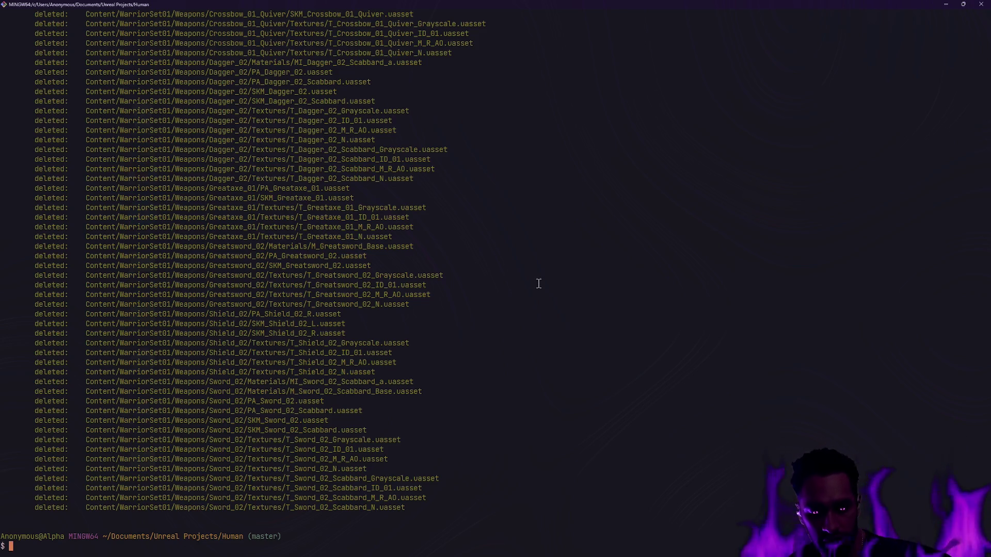
# Recheck the repository status with gs, then type gc -m ' to begin a commit.
pyautogui.write('gs')
pyautogui.press('Return')
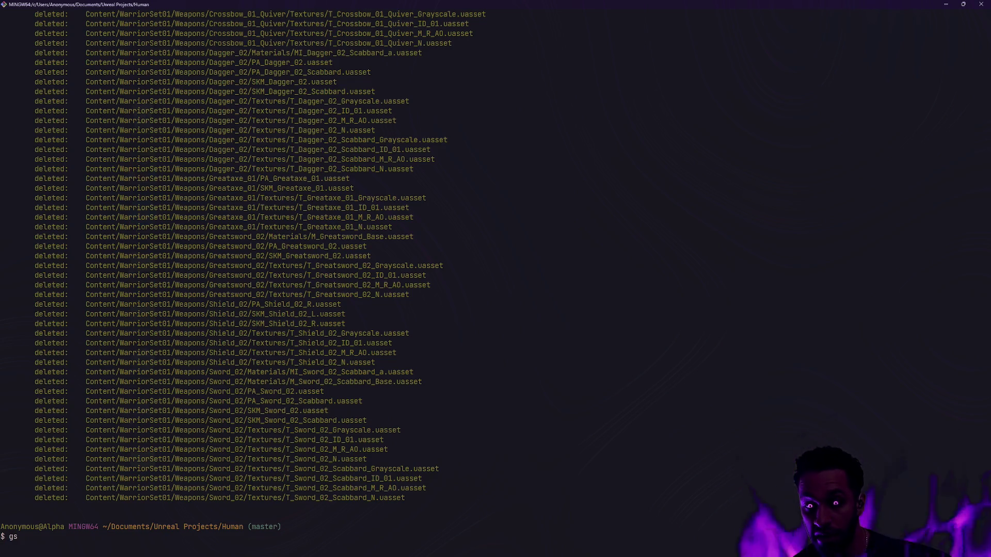
pyautogui.write('clear')
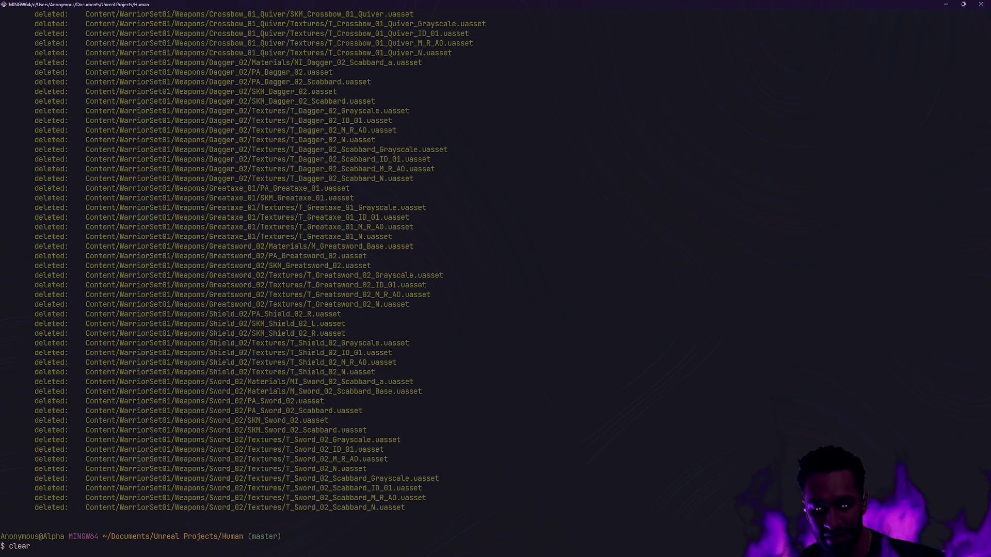
pyautogui.press('BackSpace')
pyautogui.press('BackSpace')
pyautogui.press('BackSpace')
pyautogui.write("gc -m '")
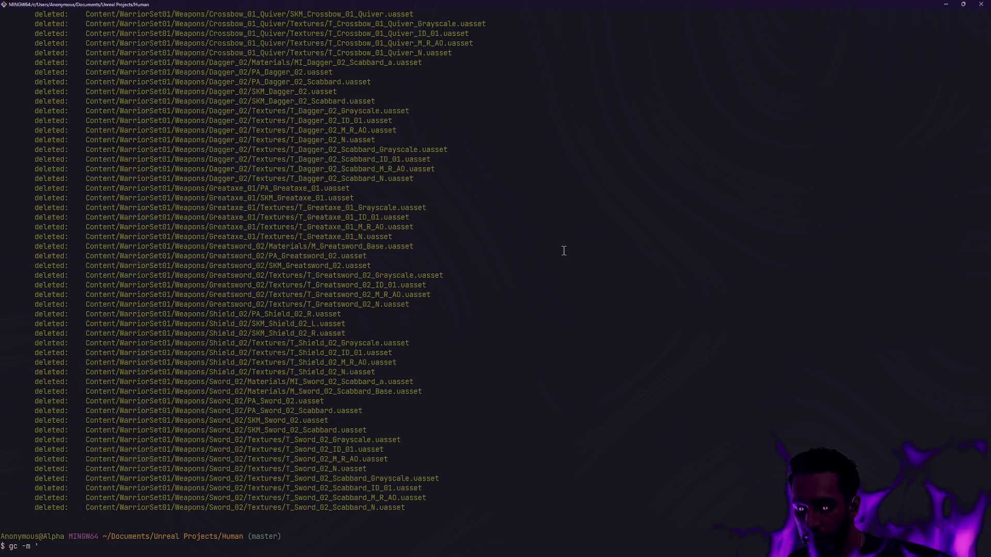
# Remove the stray quote and run gc -m 'Integrate armor sets' on master.
pyautogui.press('BackSpace')
pyautogui.write("'Integrate armor sets'")
pyautogui.press('Return')
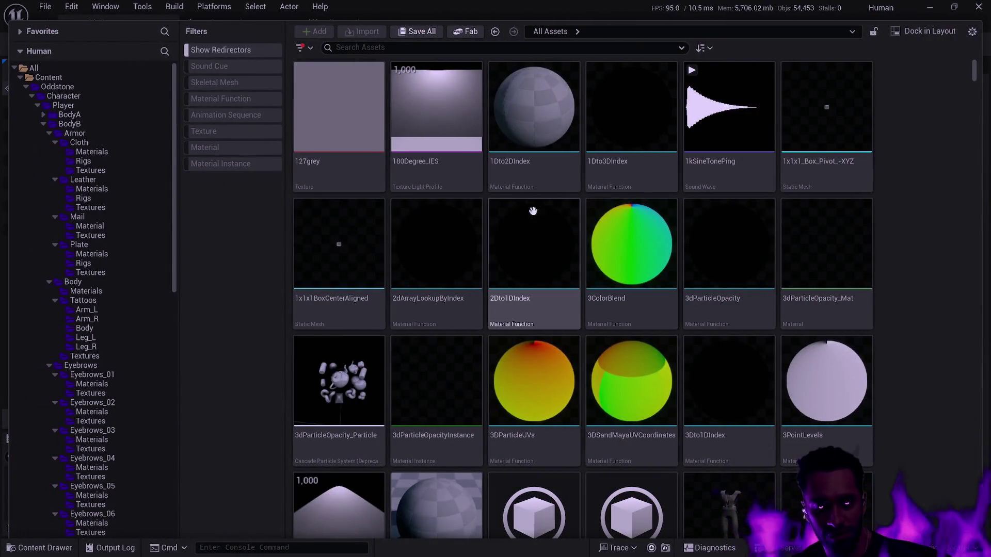
# Collapse BodyB, Piercing and Weapons in the tree and open BodyB's contents.
pyautogui.click(43, 124)
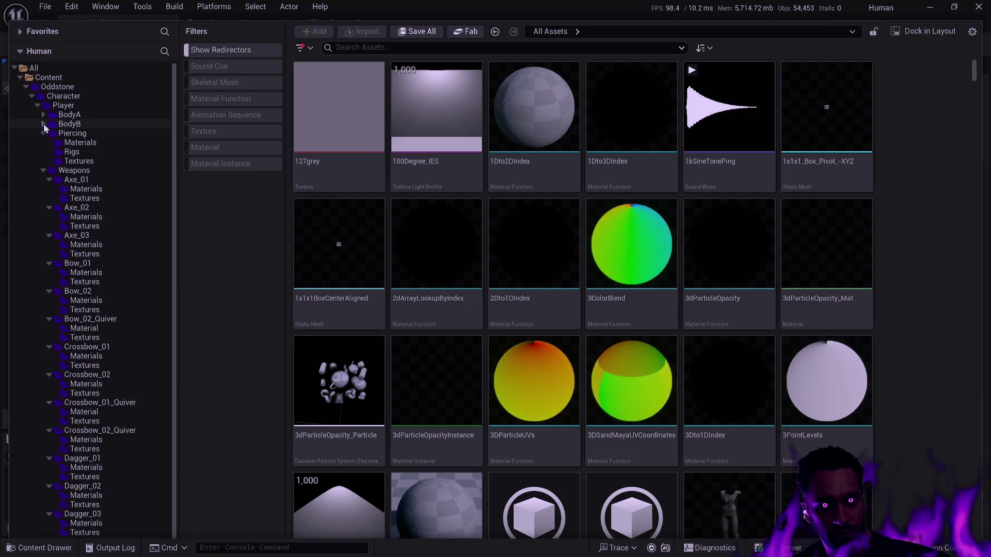
pyautogui.click(43, 133)
pyautogui.click(44, 142)
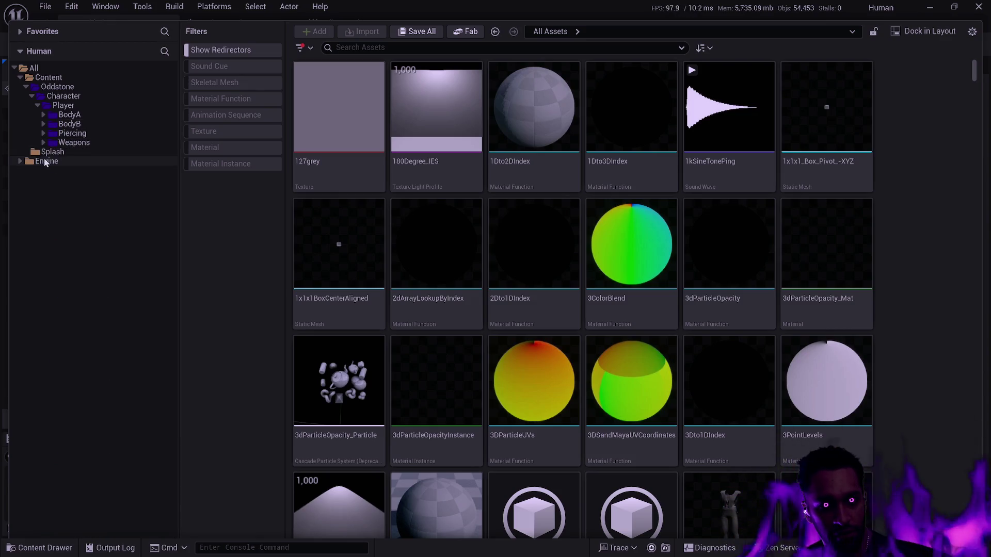
pyautogui.click(114, 123)
# Show all BodyB assets recursively, select them all, and open the Batch Renamer.
pyautogui.click(387, 48)
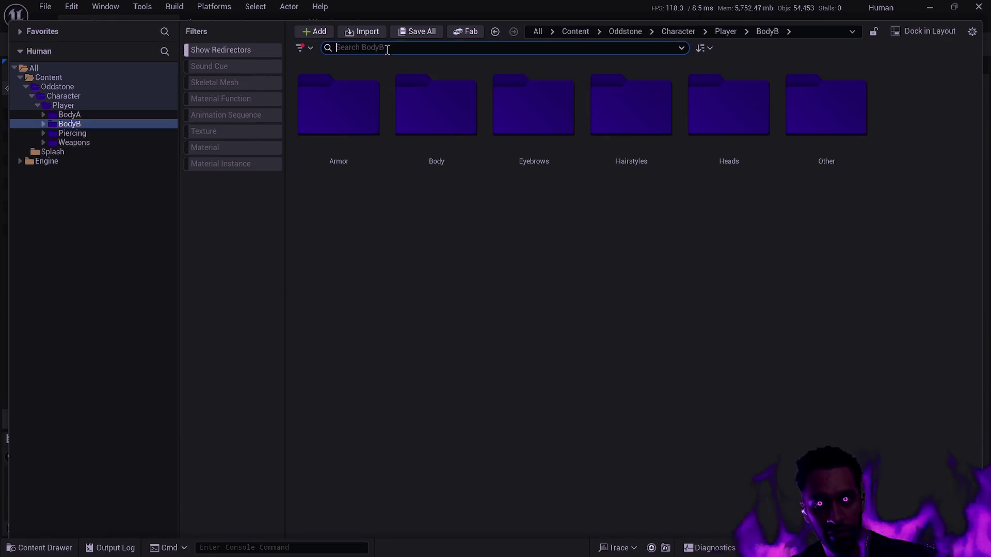
pyautogui.click(564, 248)
pyautogui.hotkey('ctrl', 'a')
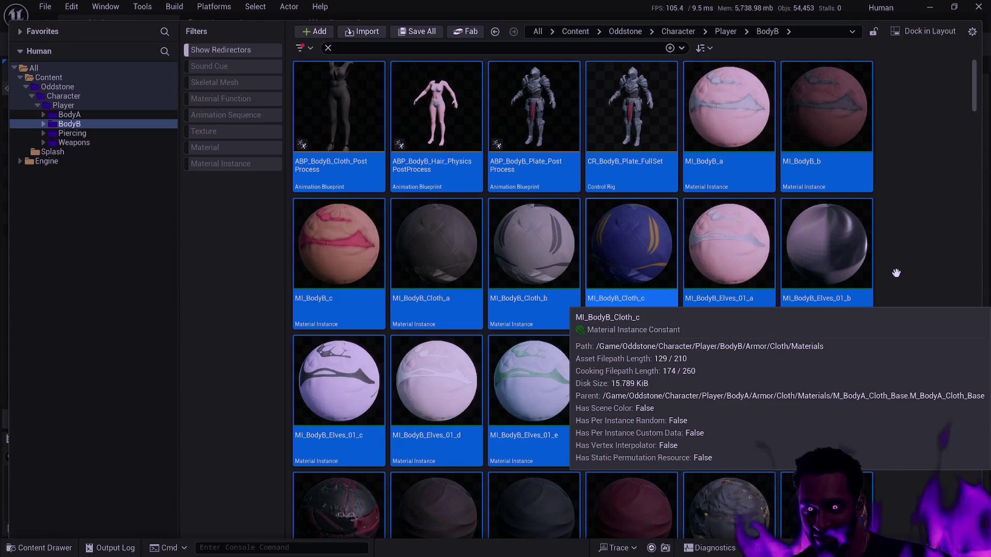
pyautogui.press('F2')
pyautogui.click(365, 157)
# In Batch Renamer, replace BodyB with Female in all selected asset names.
pyautogui.write('BodyB')
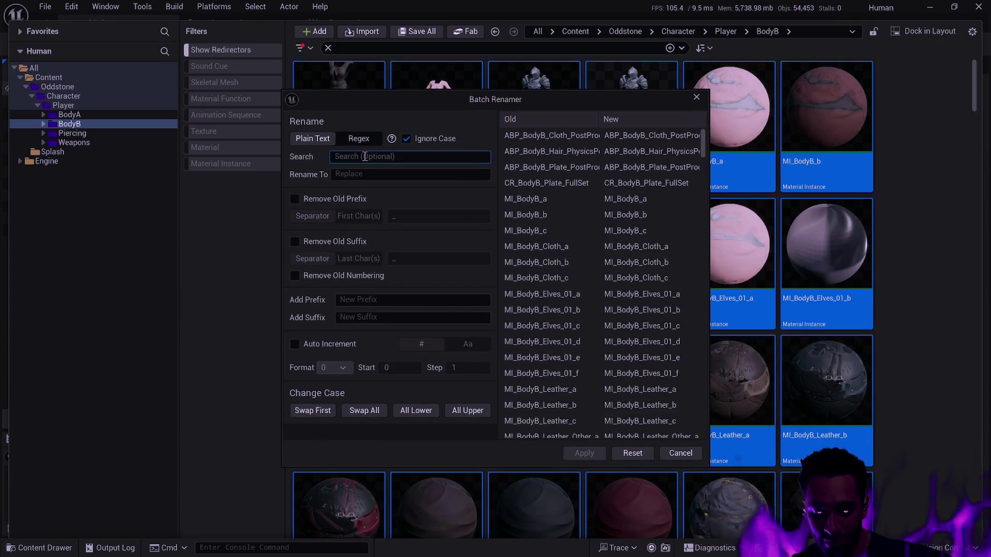
pyautogui.press('Tab')
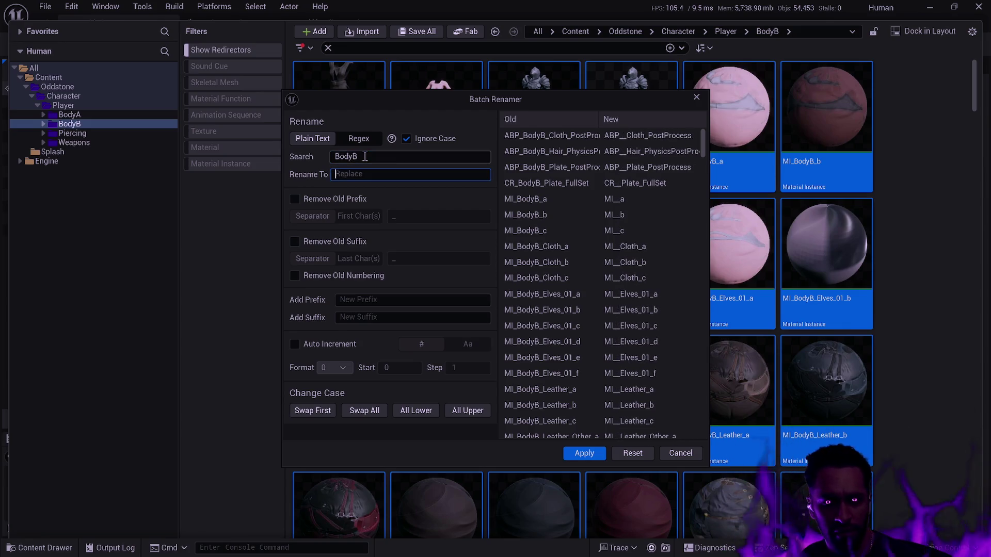
pyautogui.write('Female')
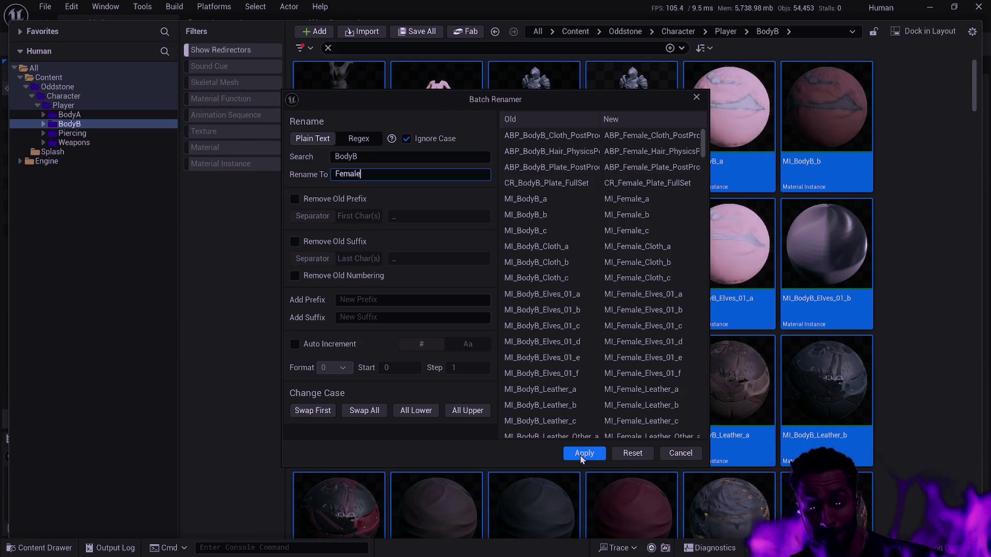
pyautogui.click(581, 456)
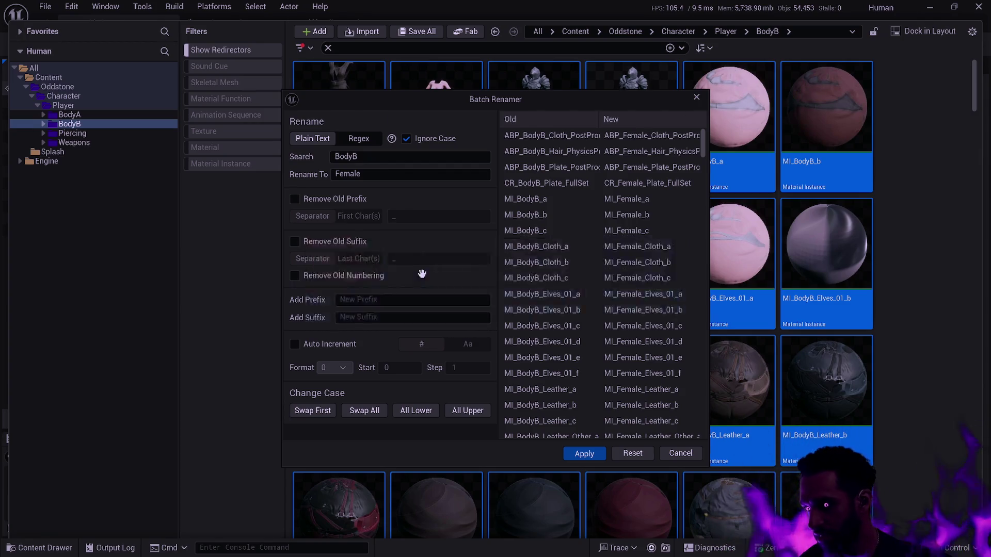
# Widen the asset grid to review renamed assets like CR_Female_Plate_FullSet.
pyautogui.moveTo(423, 274)
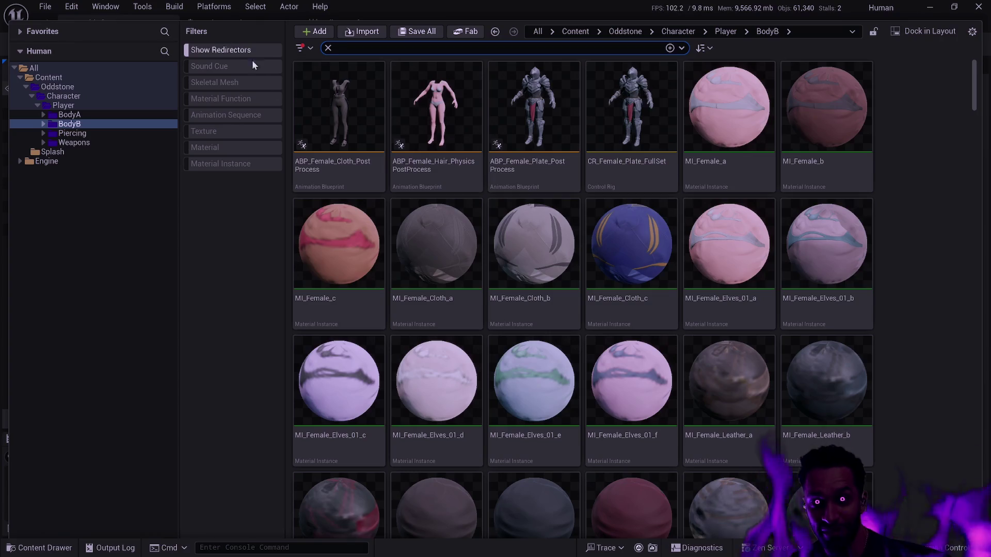
pyautogui.moveTo(285, 118); pyautogui.dragTo(278, 118)
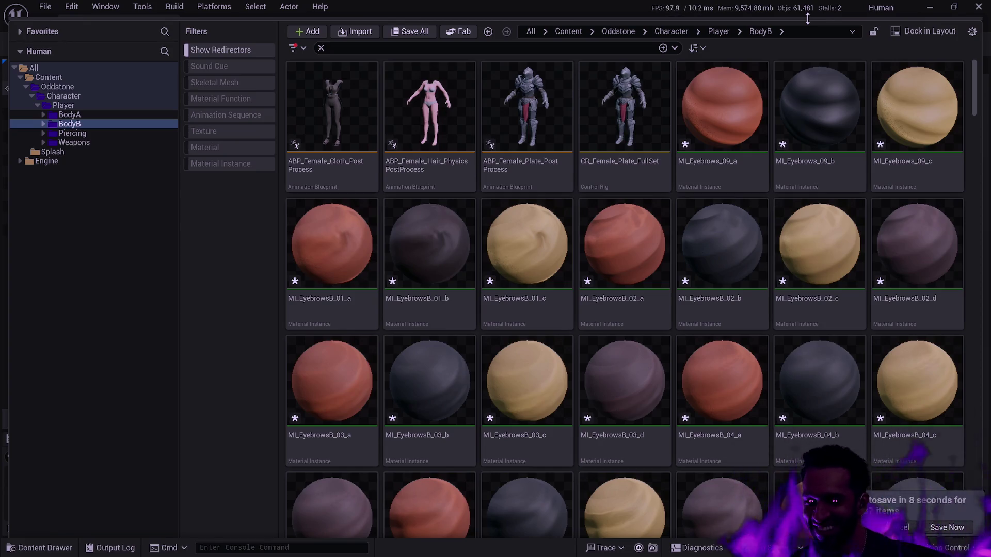
# Reopen the Content Drawer and select the MI_EyebrowsB_01_c and MI_Eyebrows_09_a material instances.
pyautogui.click(910, 532)
pyautogui.hotkey('ctrl', 'space')
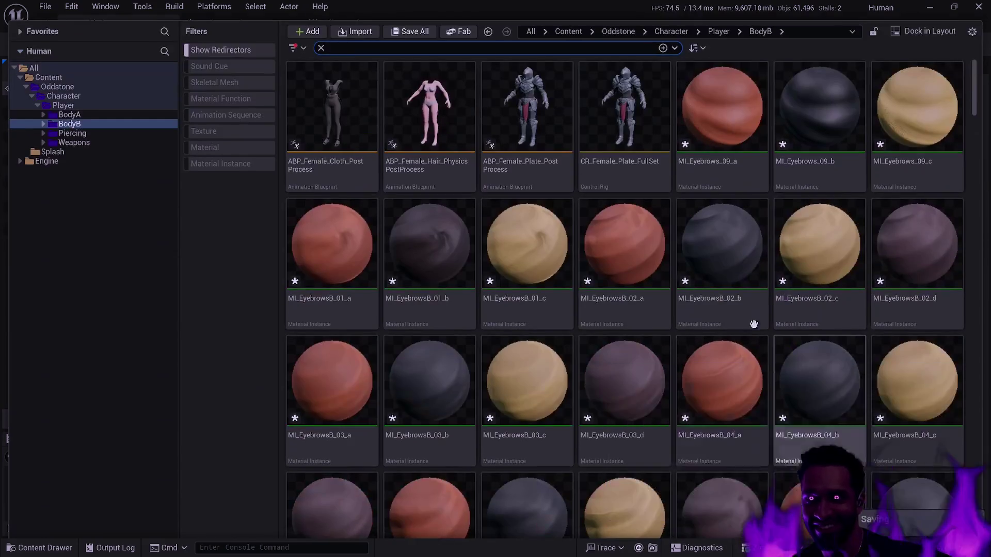
pyautogui.click(504, 221)
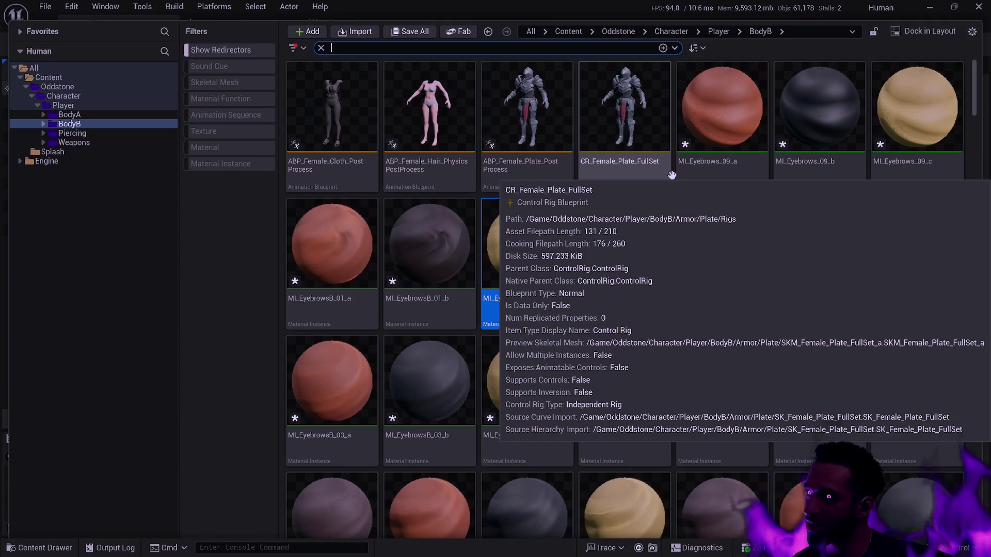
pyautogui.click(729, 129)
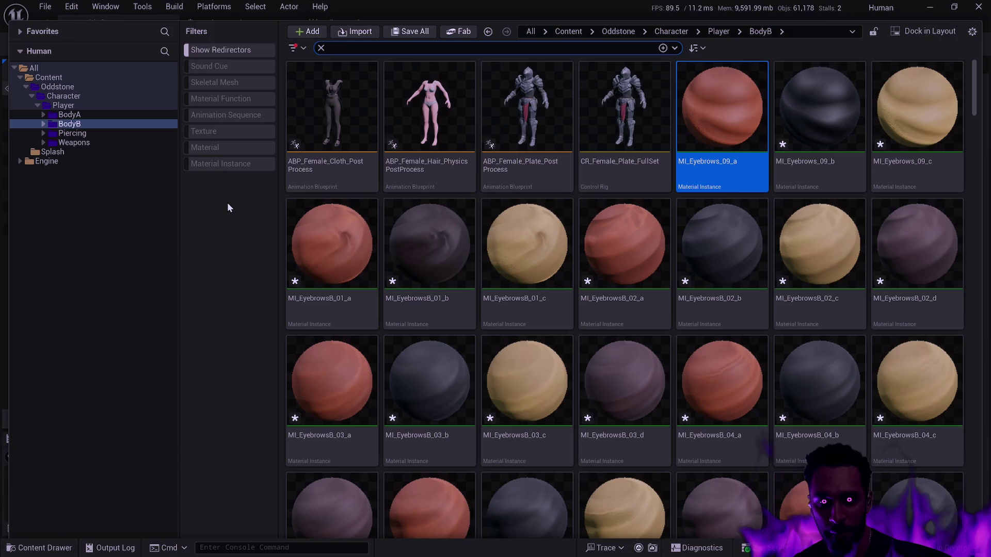
# Save all modified assets in the BodyB folder.
pyautogui.click(70, 123)
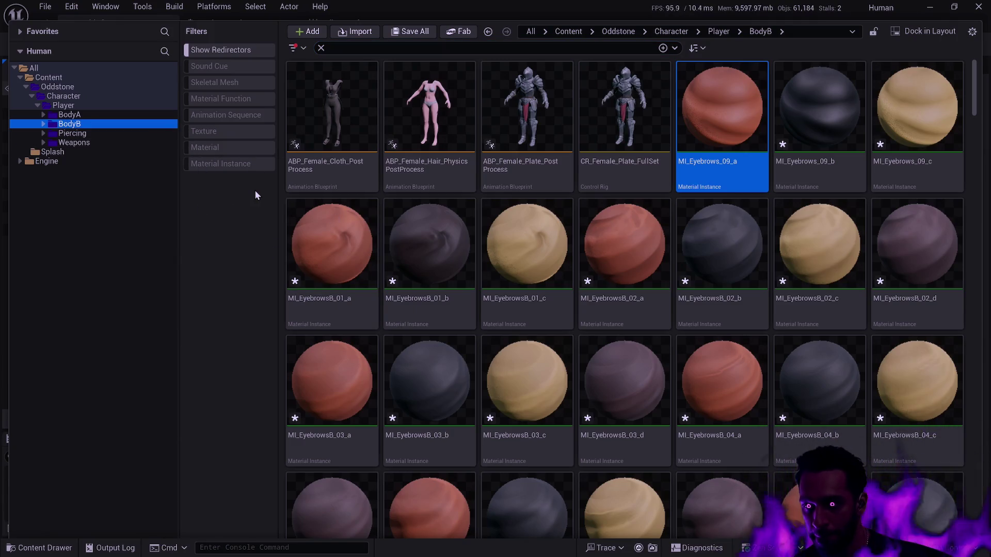
pyautogui.hotkey('ctrl', 'shift', 's')
pyautogui.click(516, 365)
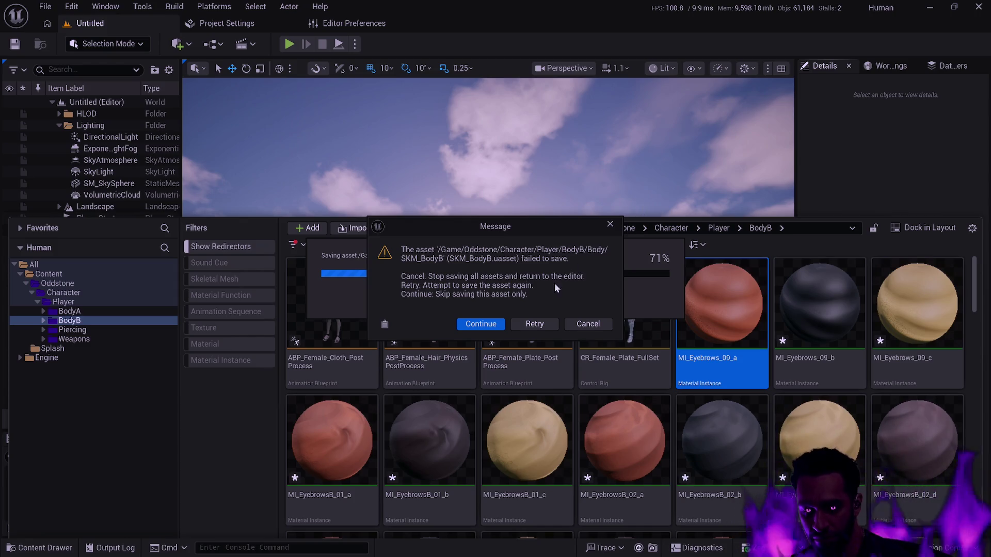
# Skip every SKM_BodyB body and Plate armor asset that fails to save.
pyautogui.click(490, 323)
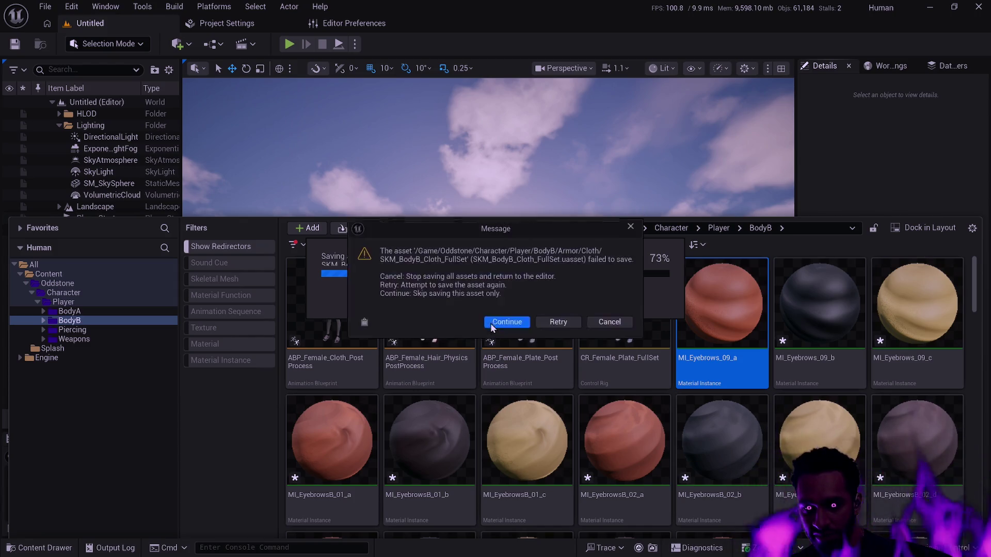
pyautogui.click(494, 325)
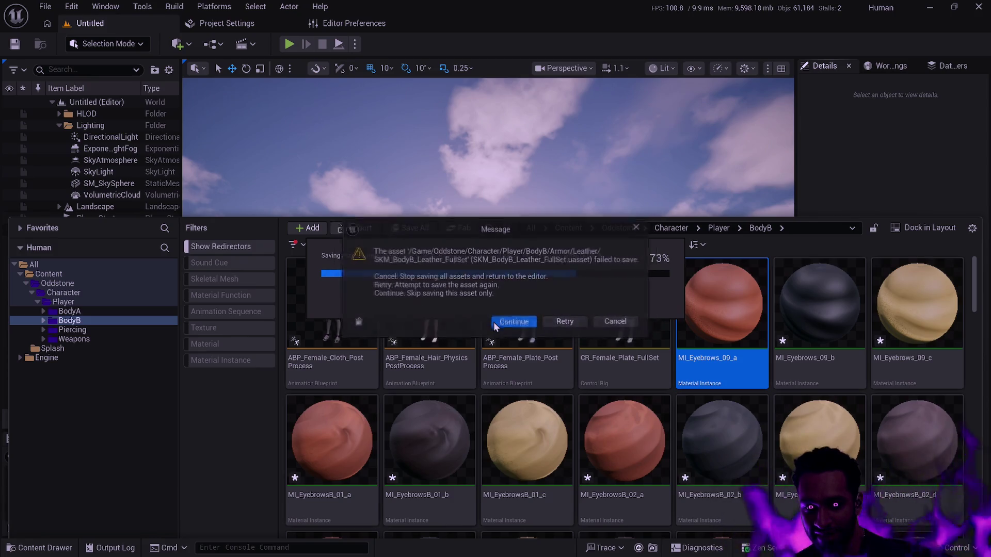
pyautogui.click(494, 323)
pyautogui.click(514, 324)
pyautogui.click(515, 324)
pyautogui.click(518, 326)
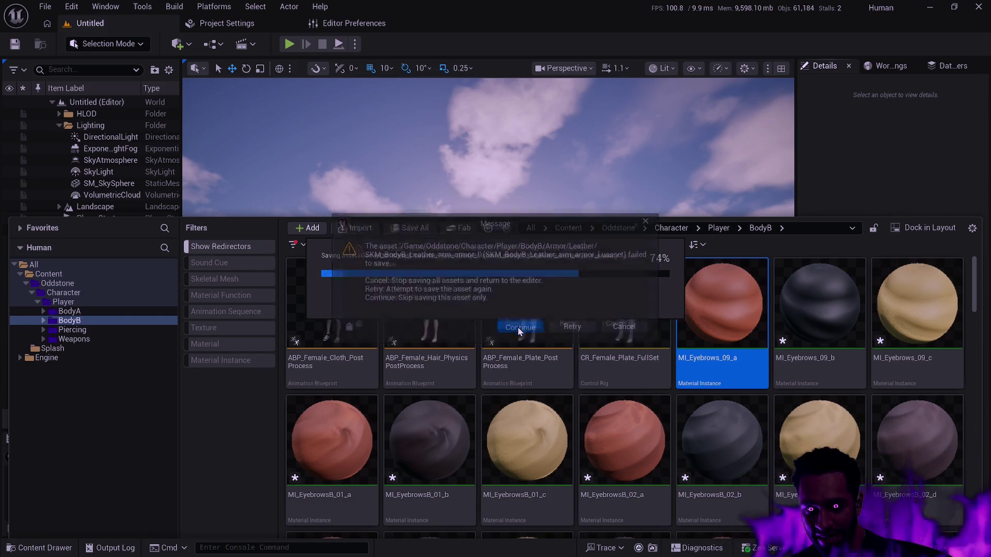
pyautogui.click(503, 326)
pyautogui.click(503, 326)
pyautogui.click(505, 327)
pyautogui.click(506, 325)
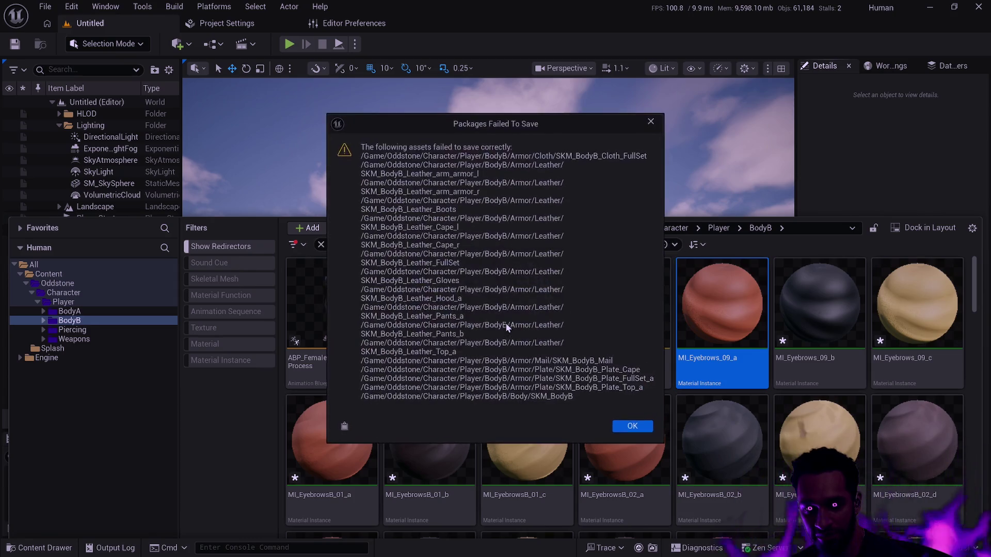
# Retry saving the SKM_BodyB assets, then quit the editor without saving them.
pyautogui.click(630, 428)
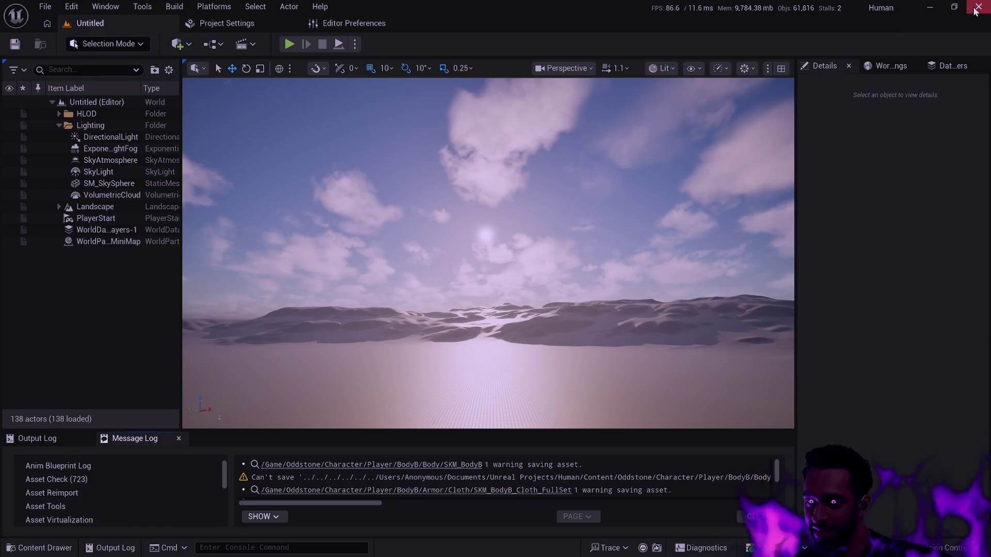
pyautogui.hotkey('ctrl', 'shift', 's')
pyautogui.click(469, 364)
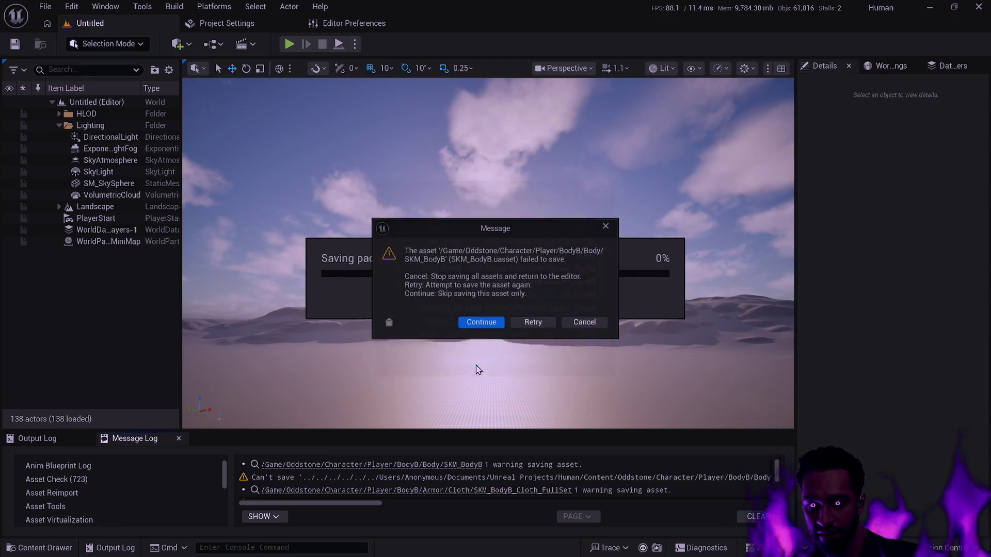
pyautogui.click(607, 324)
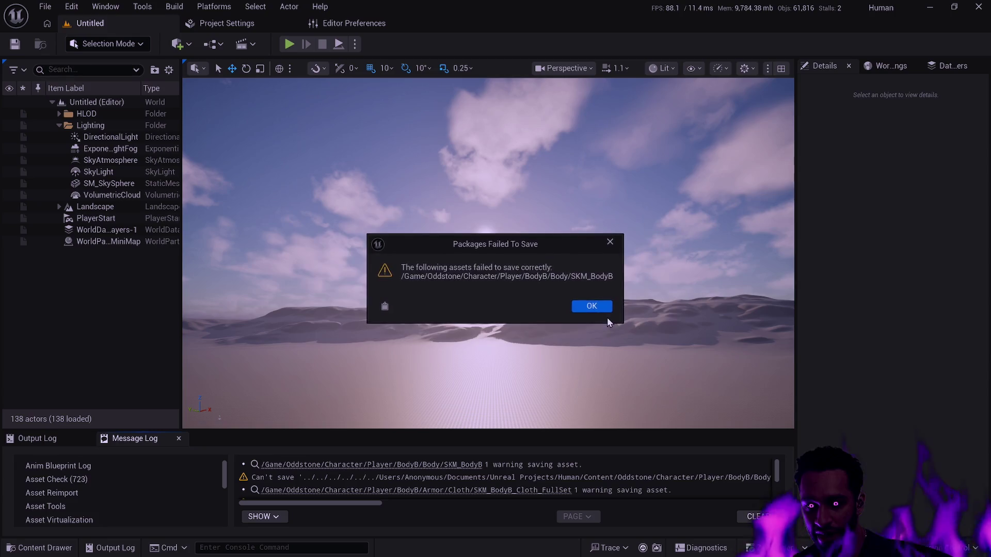
pyautogui.click(605, 308)
pyautogui.click(978, 6)
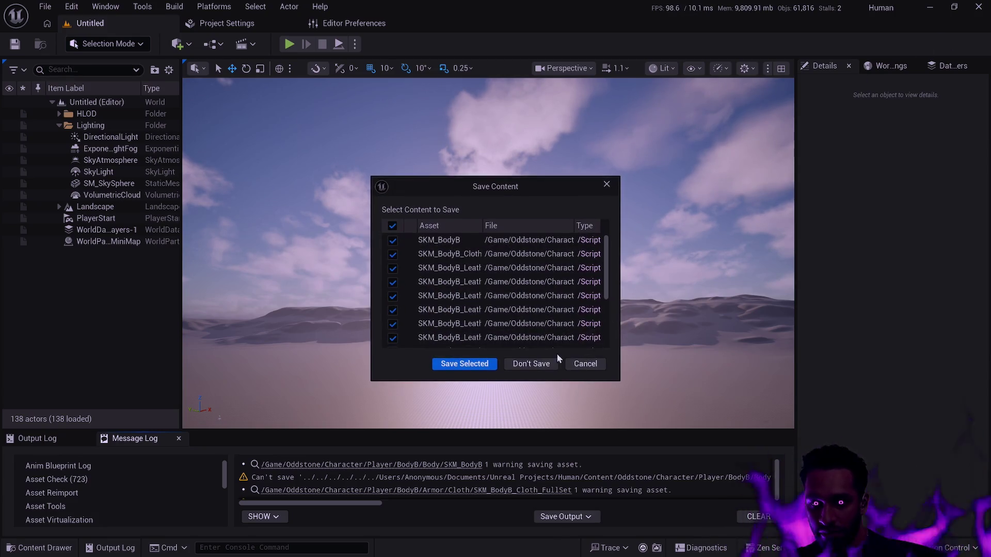
pyautogui.click(540, 364)
# Unstage everything with git reset and discard tracked changes with git restore.
pyautogui.write('git status')
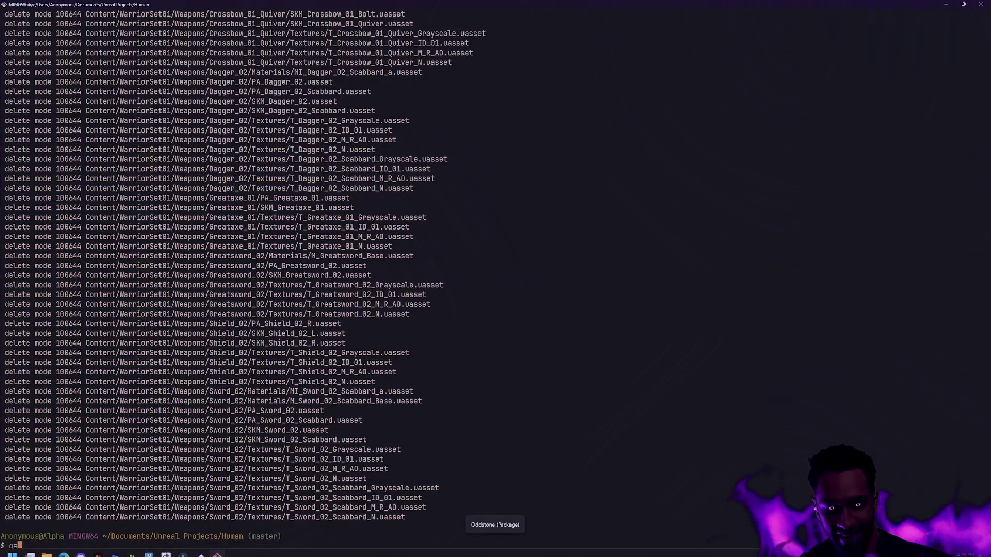
pyautogui.press('Return')
pyautogui.write('git reset')
pyautogui.press('Return')
pyautogui.write('gti rest')
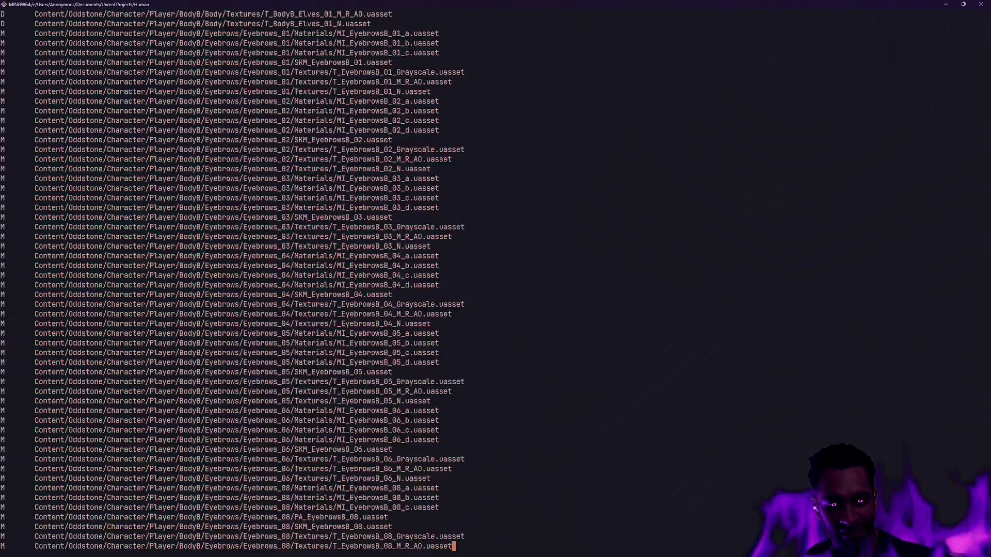
pyautogui.write('ore')
pyautogui.press('Home')
pyautogui.press('Delete')
pyautogui.press('Delete')
pyautogui.press('Delete')
pyautogui.write('gi')
pyautogui.hotkey('ctrl', 'c')
pyautogui.write('git restore .')
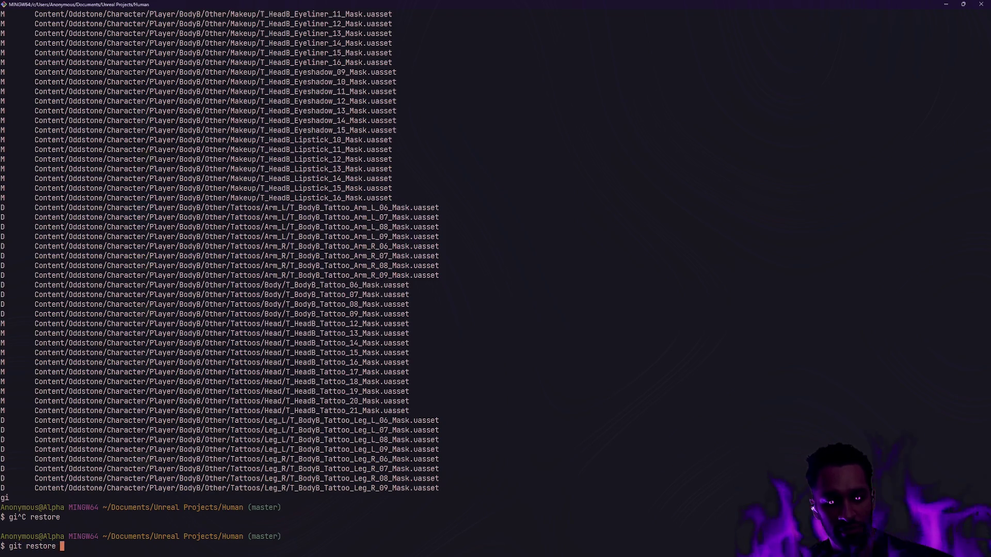
pyautogui.press('Return')
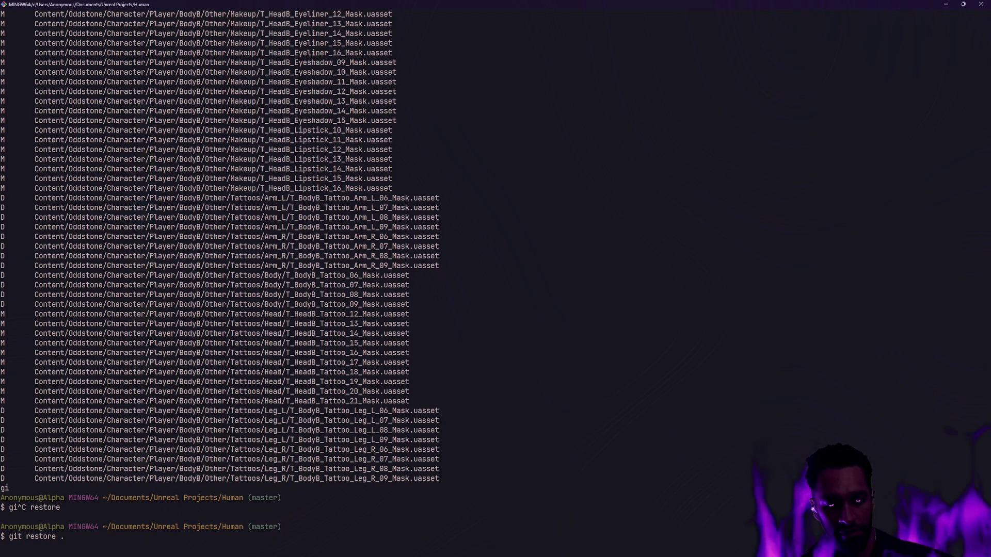
# Remove untracked files with git clean -fd and confirm git status shows a clean tree.
pyautogui.write('git status')
pyautogui.press('Return')
pyautogui.write('git clean -fd')
pyautogui.press('Return')
pyautogui.write('clear')
pyautogui.press('Return')
pyautogui.write('git status')
pyautogui.press('Return')
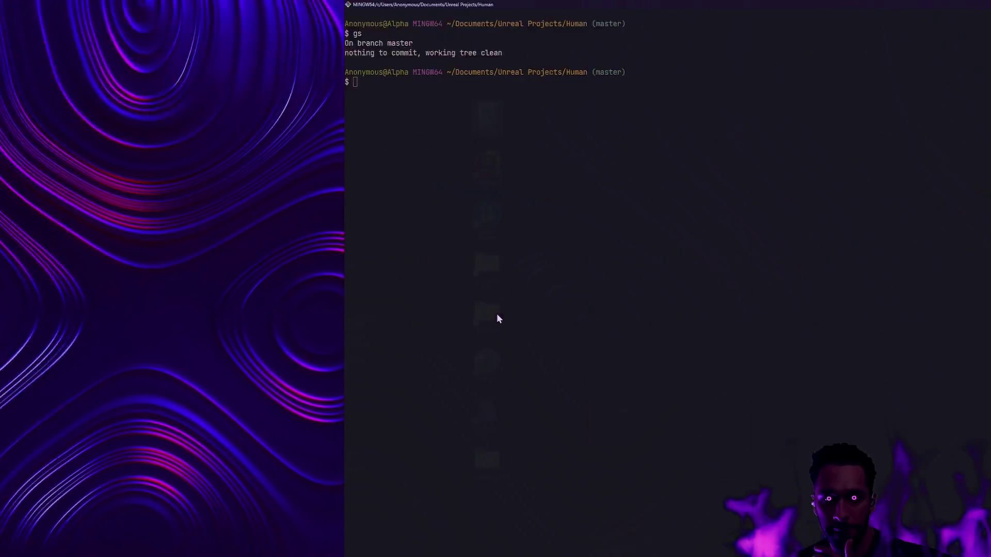
pyautogui.press('ctrl+super+Right')
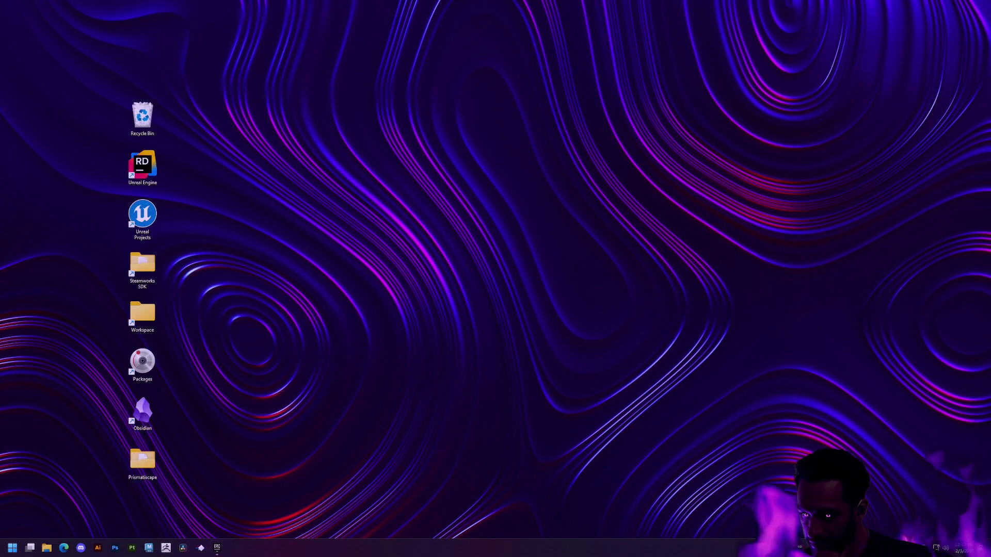
# Launch the Human project from My Projects in the Epic Games Launcher.
pyautogui.doubleClick(617, 287)
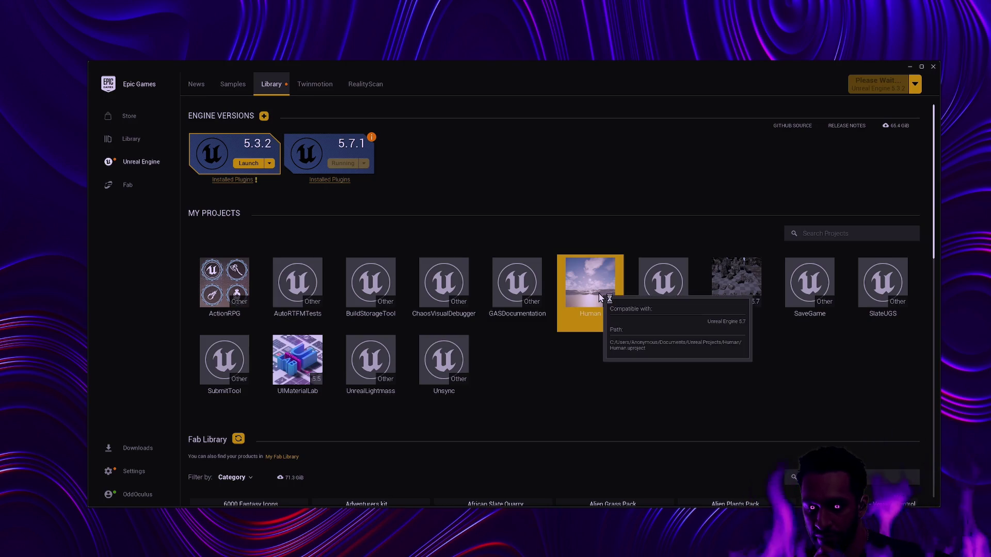
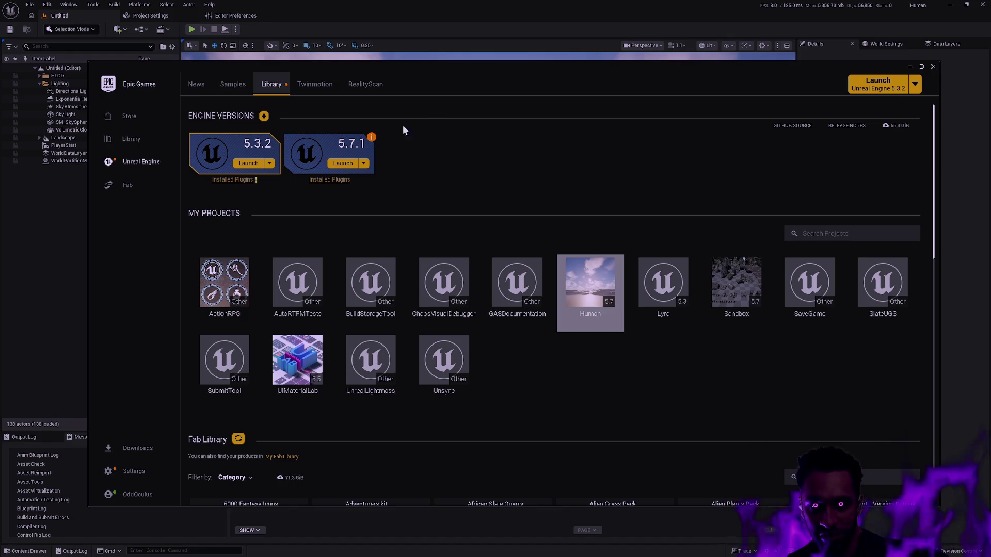
# Select the Human project in the launcher, then close the launcher to return to the editor.
pyautogui.moveTo(540, 80)
pyautogui.mouseDown()
pyautogui.moveTo(566, 48)
pyautogui.moveTo(536, 59)
pyautogui.mouseUp()
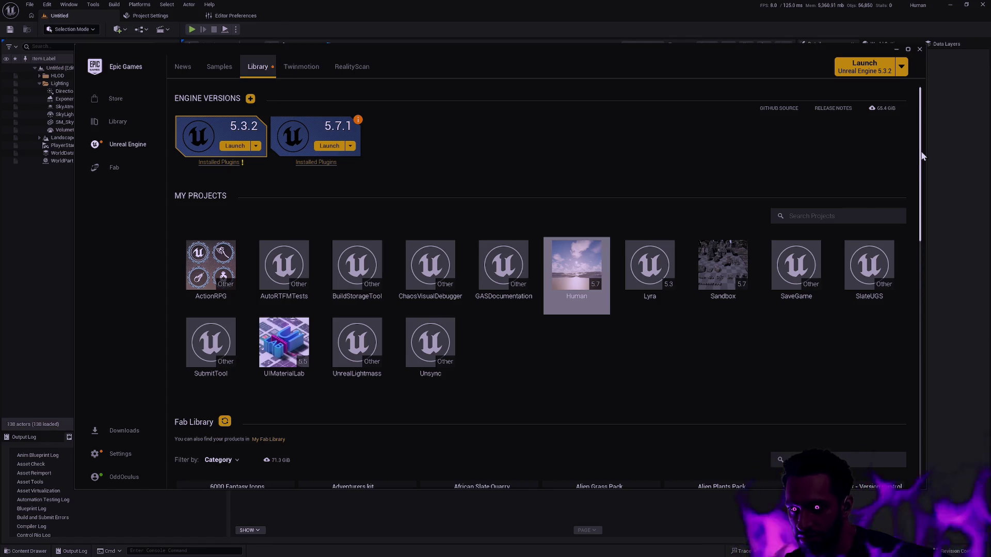
pyautogui.scroll(-1, 923, 156)
pyautogui.scroll(1, 923, 157)
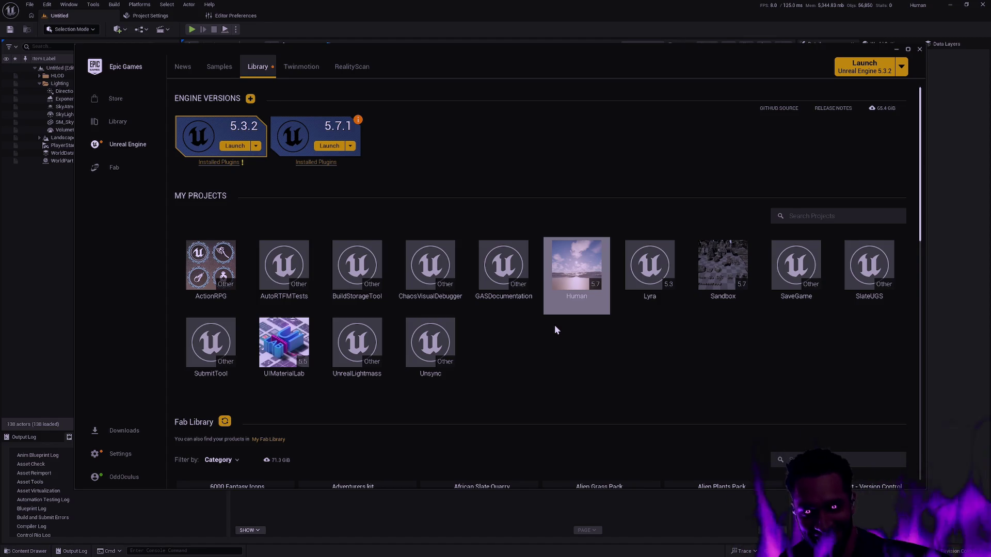
pyautogui.click(599, 284)
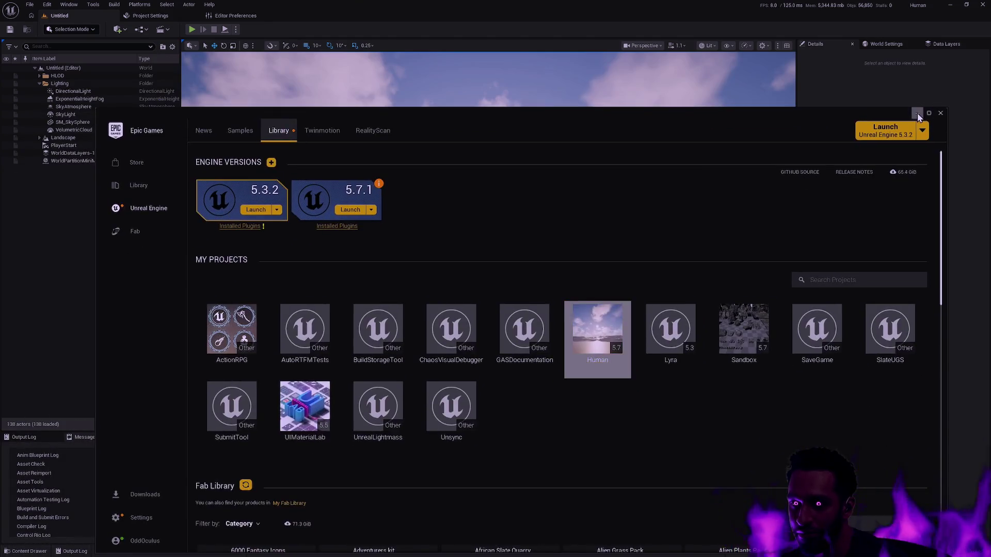
pyautogui.click(919, 109)
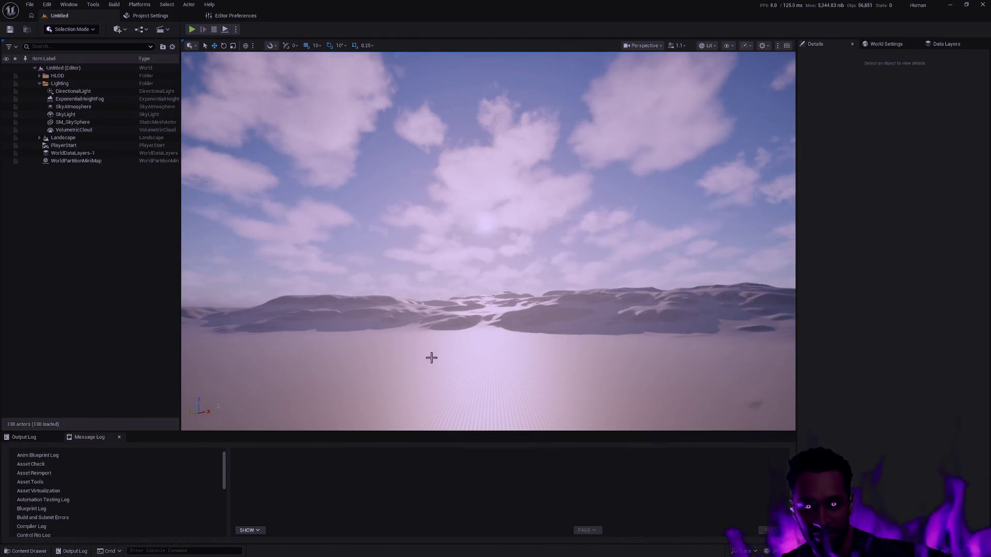
# Open the Content Drawer and browse into the Oddstone and Character folders.
pyautogui.hotkey('ctrl', 'space')
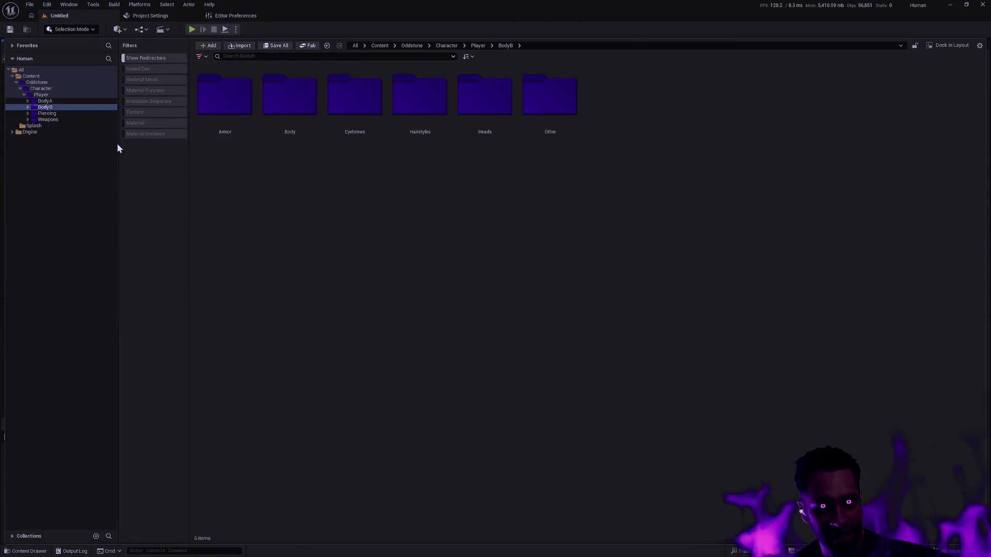
pyautogui.click(37, 82)
pyautogui.rightClick(55, 83)
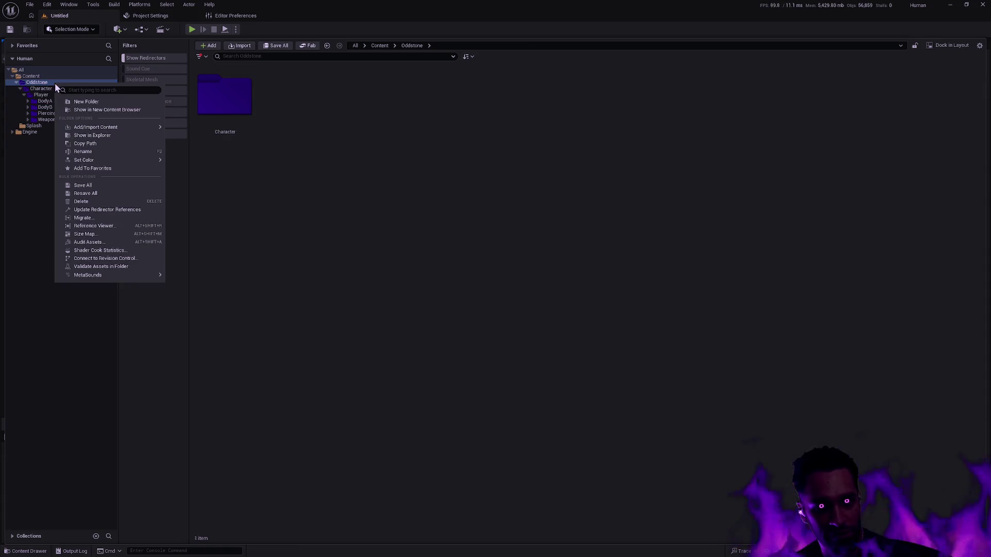
pyautogui.press('Escape')
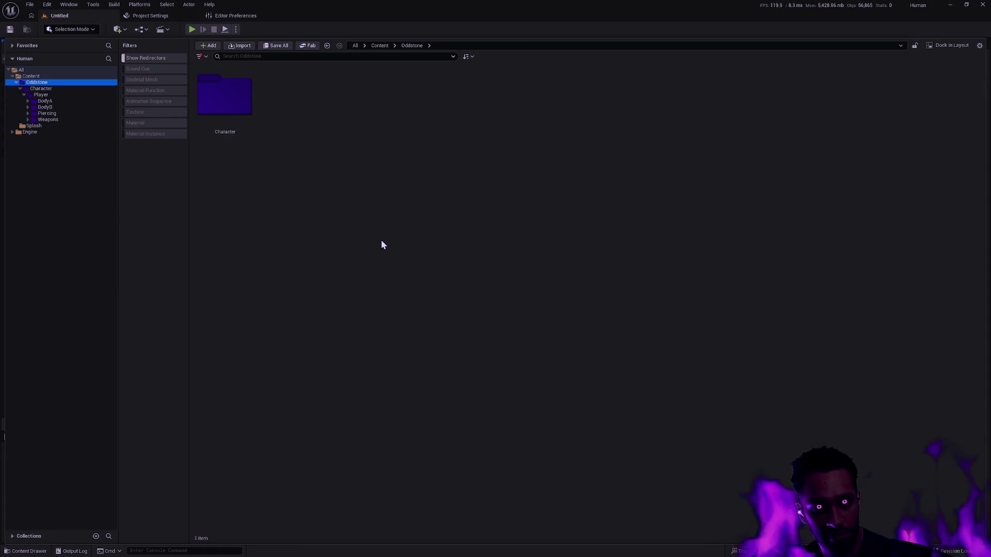
pyautogui.rightClick(63, 89)
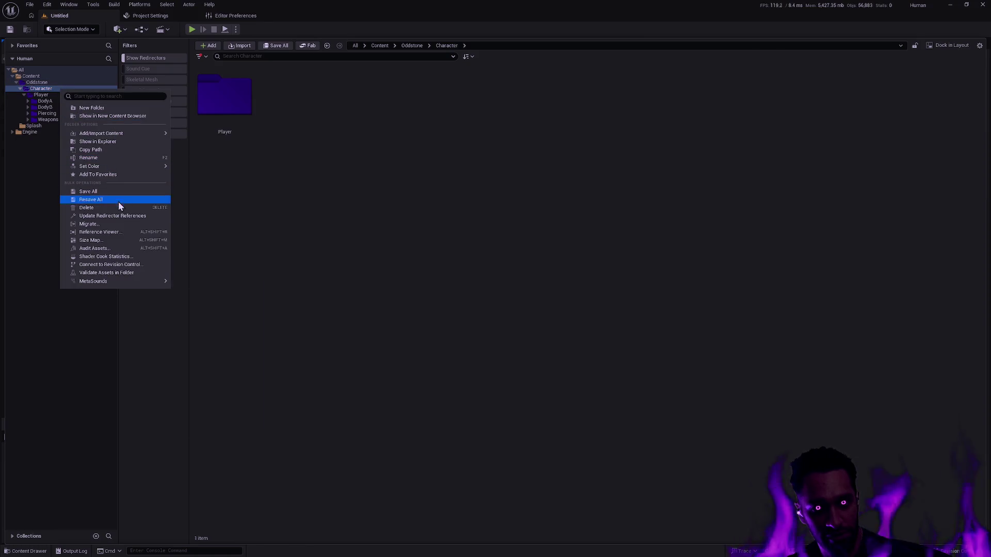
pyautogui.click(269, 190)
# Rename the BodyB folder under Character/Player to 'Female'.
pyautogui.click(58, 107)
pyautogui.click(27, 107)
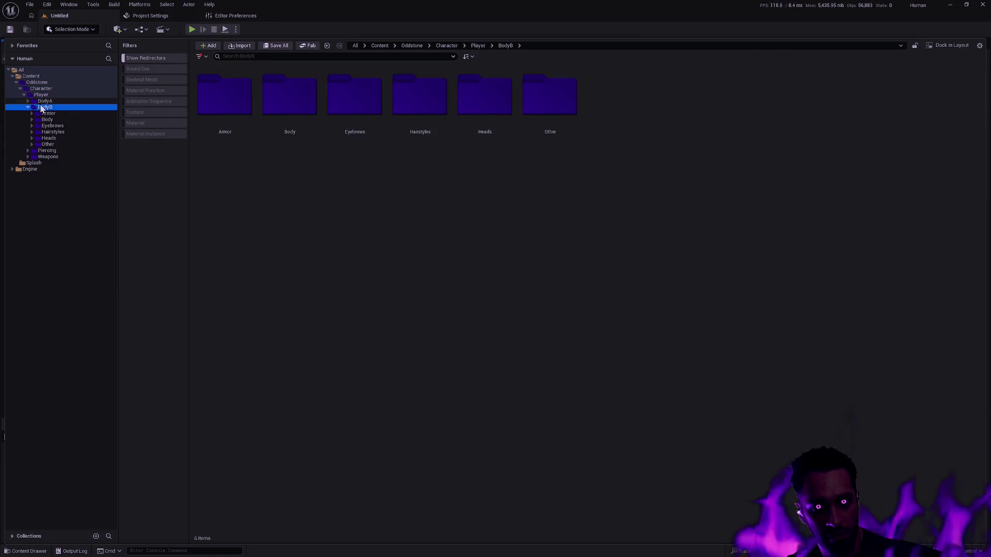
pyautogui.press('F2')
pyautogui.write('Female')
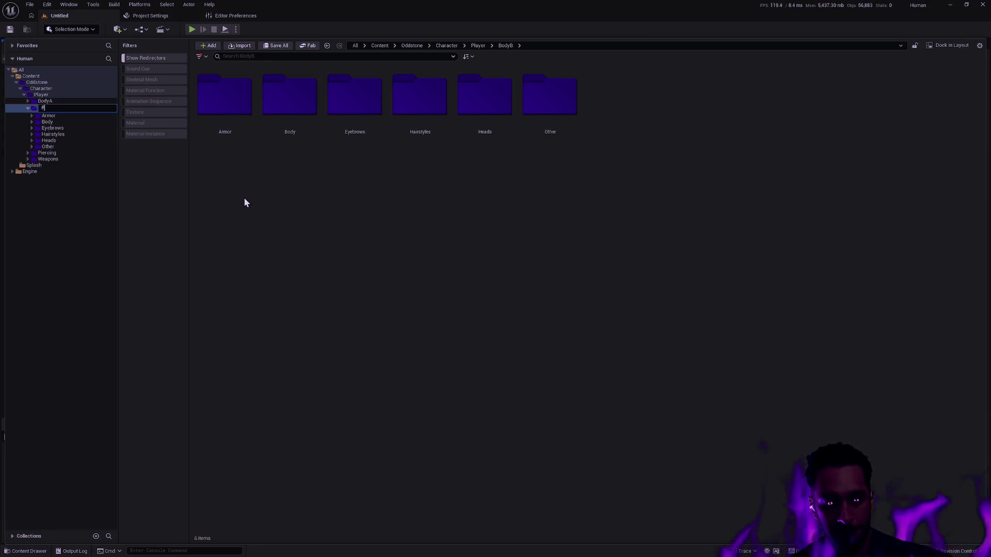
pyautogui.press('Return')
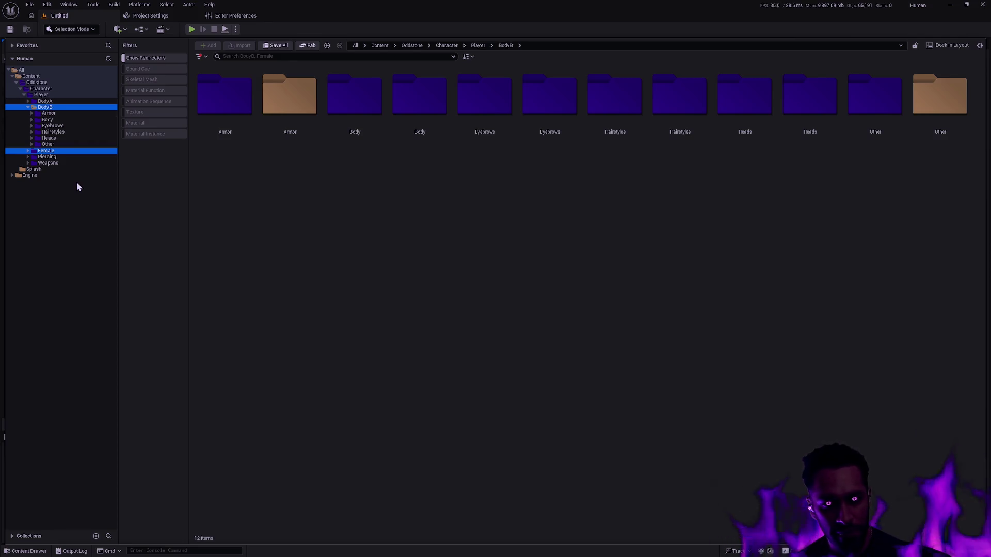
# Run Update Redirector References on the leftover BodyB folder.
pyautogui.click(48, 113)
pyautogui.click(28, 108)
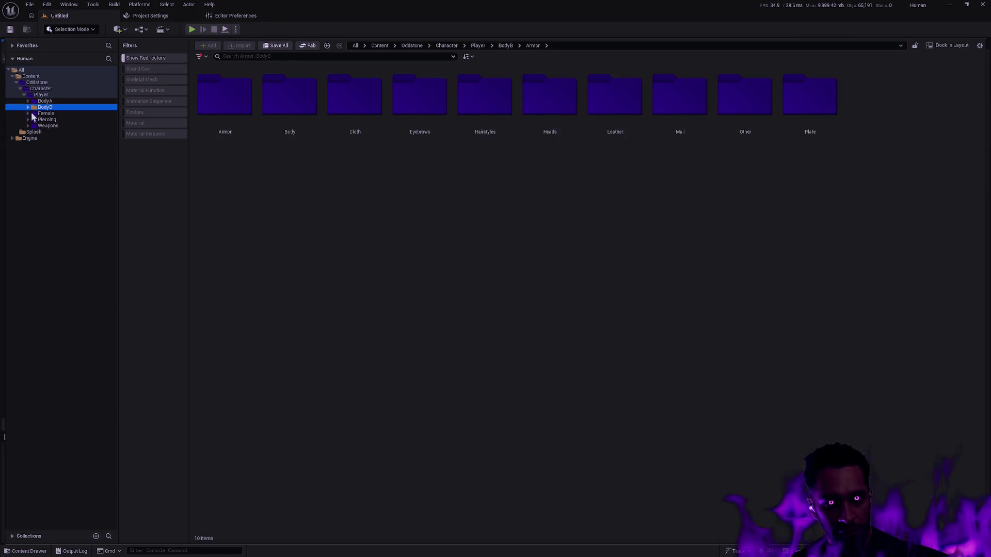
pyautogui.rightClick(50, 107)
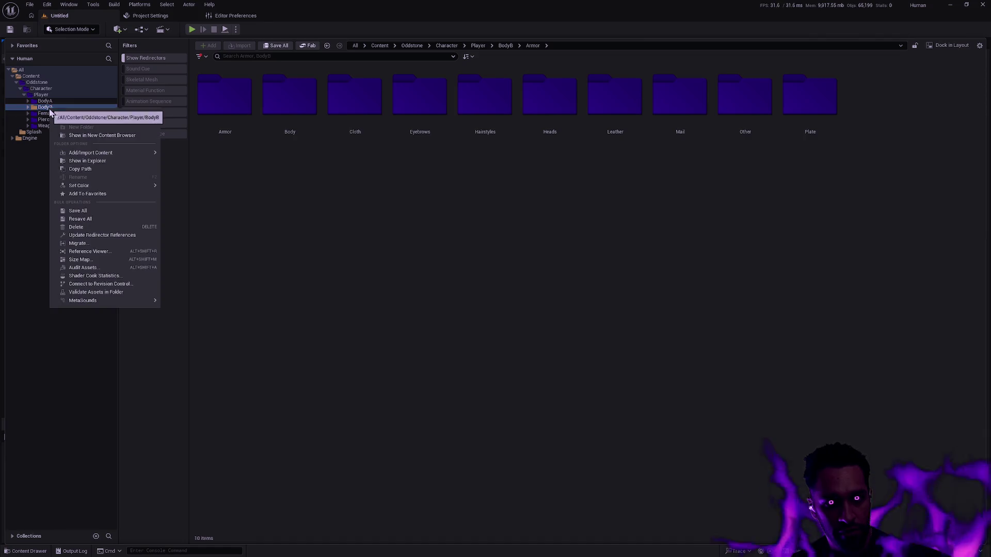
pyautogui.click(115, 235)
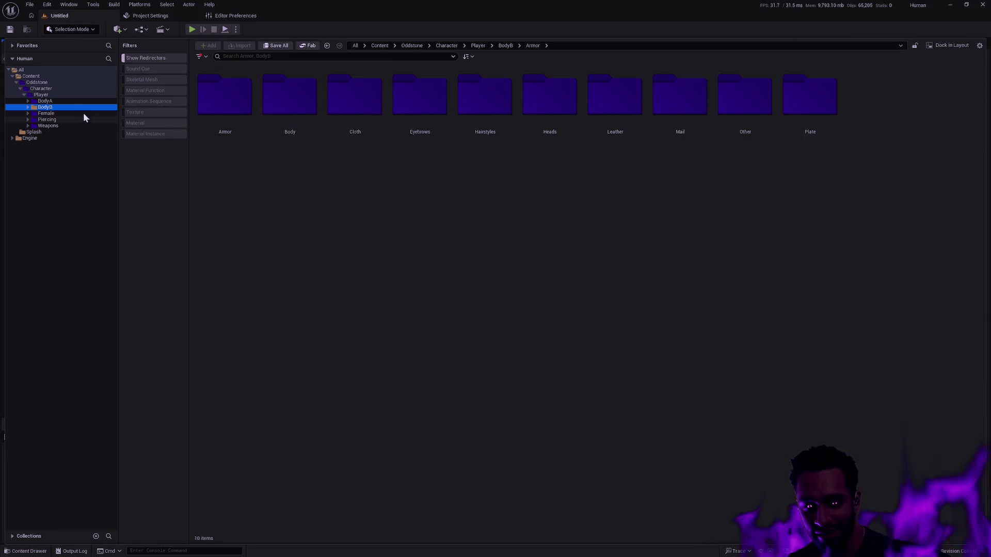
# Delete the old BodyB folder and confirm removing its remaining assets.
pyautogui.click(28, 107)
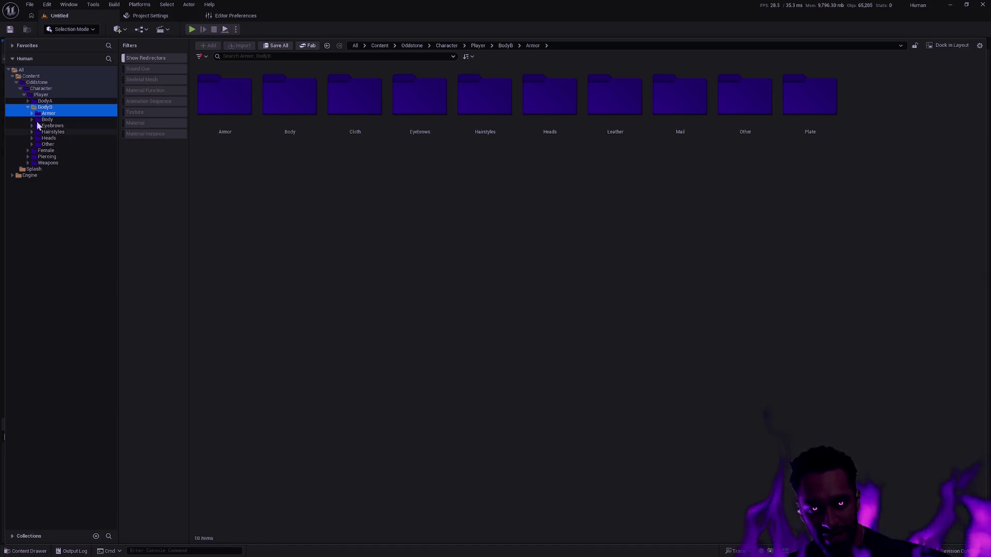
pyautogui.click(28, 108)
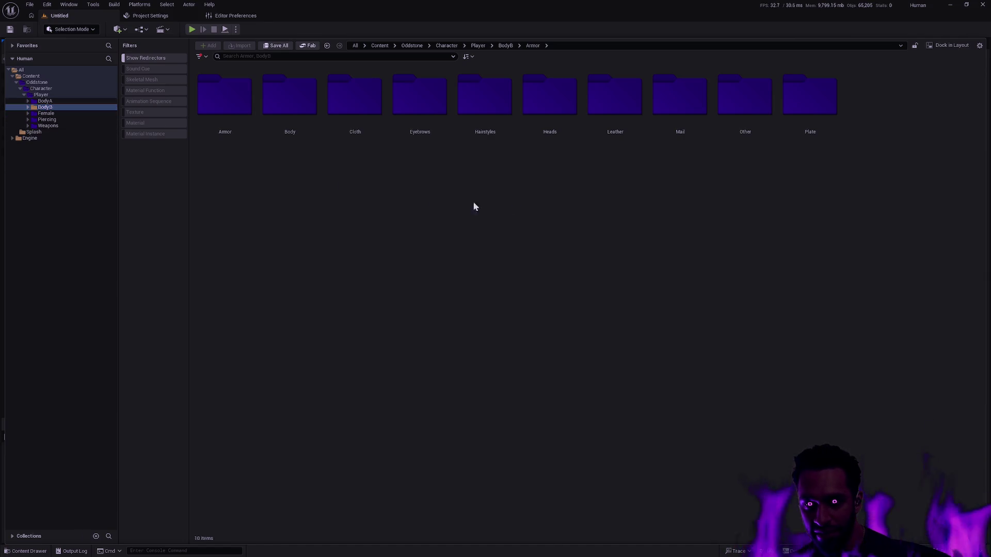
pyautogui.click(28, 107)
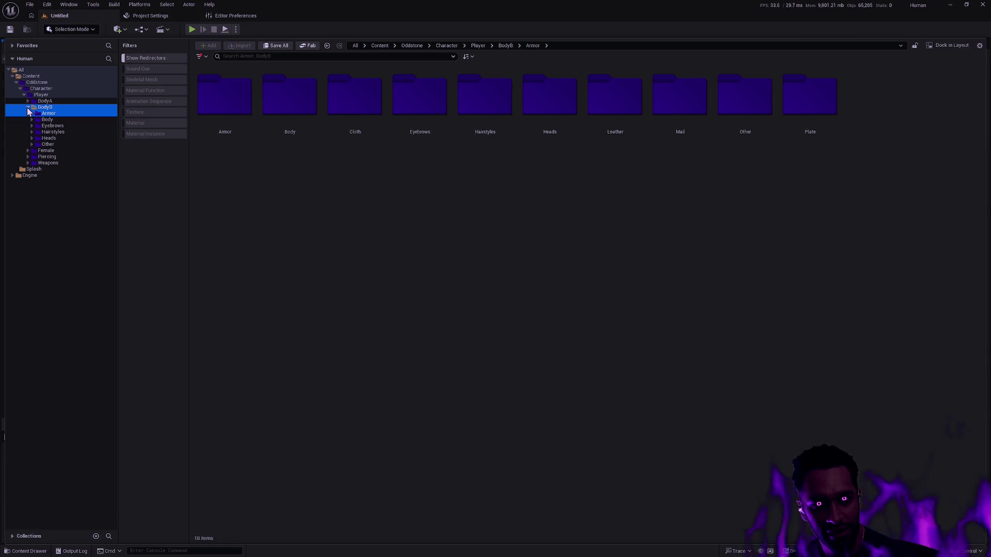
pyautogui.click(29, 109)
pyautogui.click(28, 107)
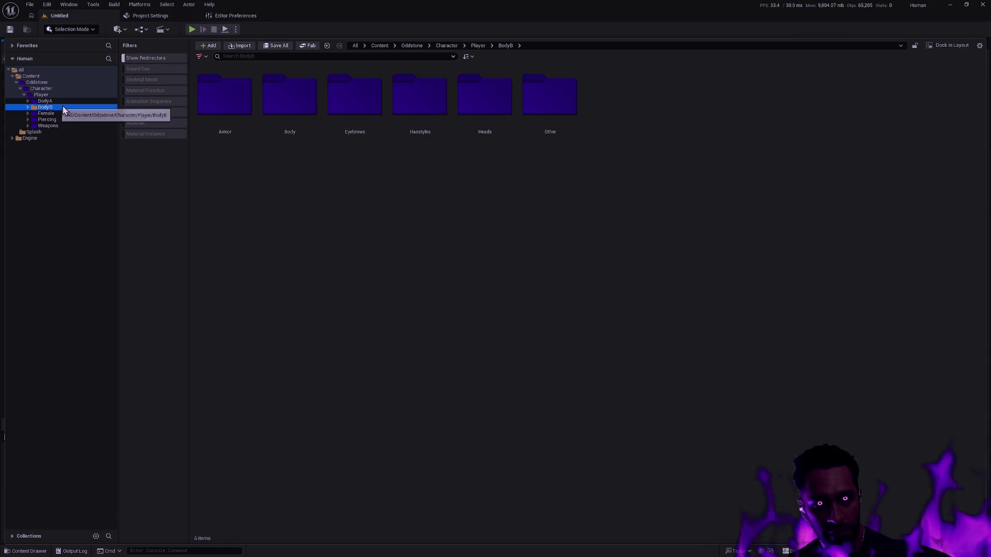
pyautogui.press('Delete')
pyautogui.click(90, 122)
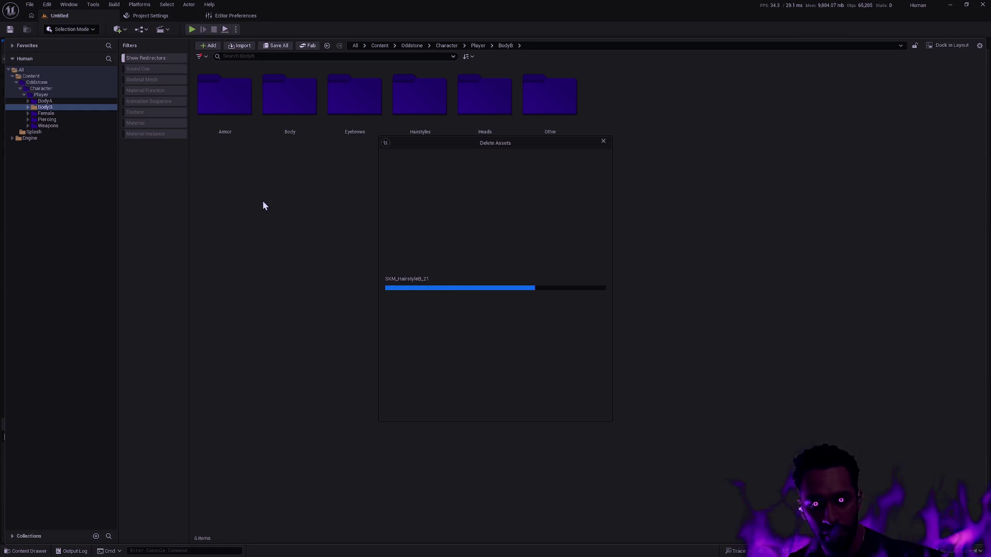
pyautogui.click(483, 409)
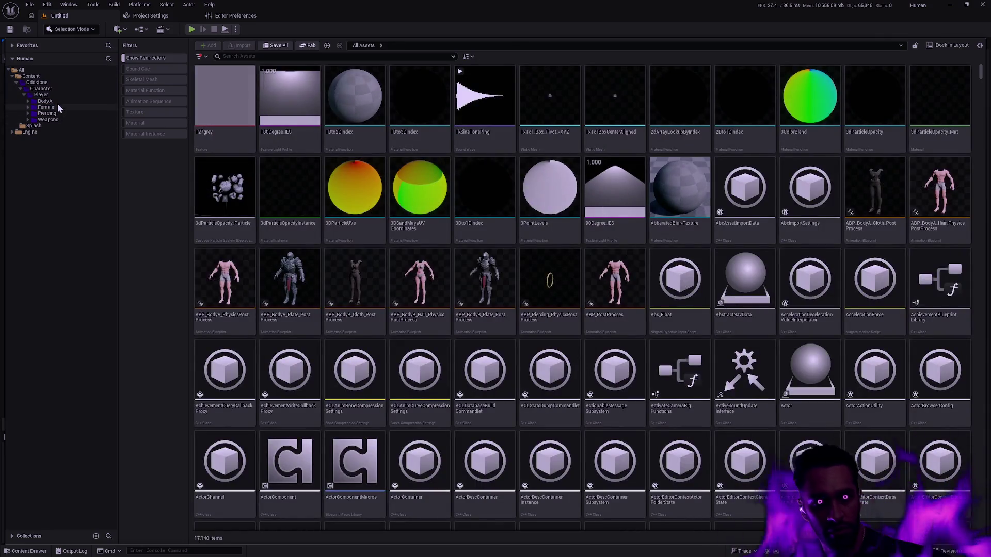
# Rename the BodyA folder to 'Male', then begin deleting the leftover BodyA folder.
pyautogui.click(71, 100)
pyautogui.press('F2')
pyautogui.write('Male')
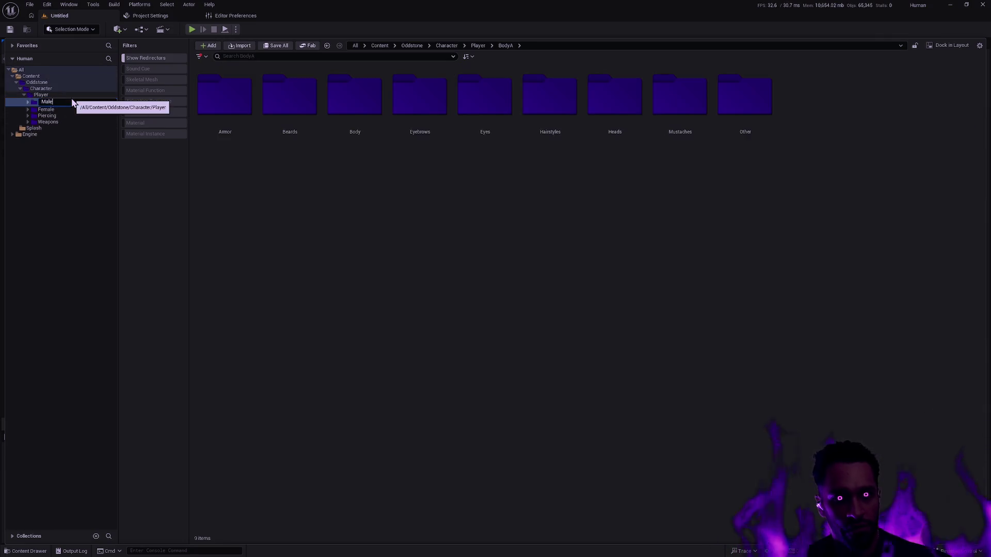
pyautogui.press('Return')
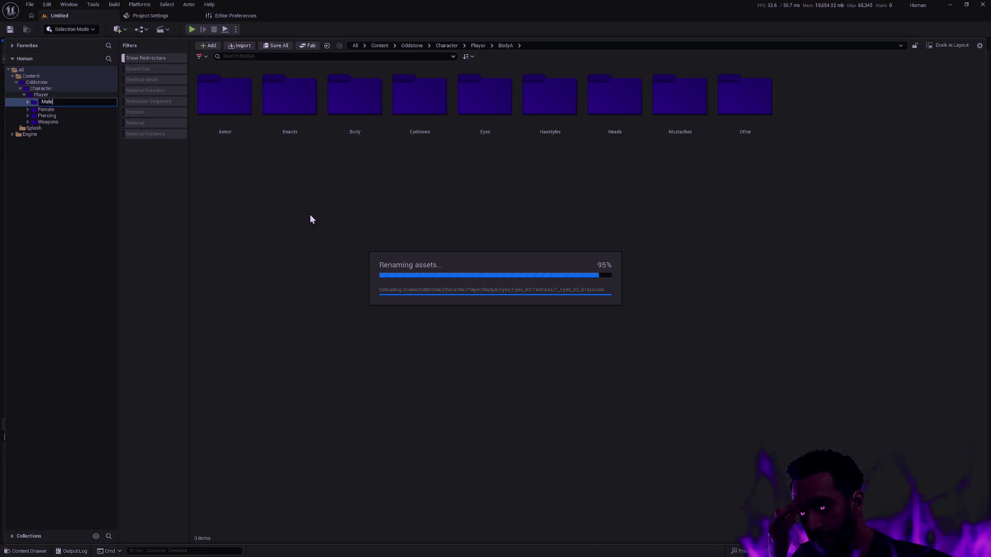
pyautogui.press('Return')
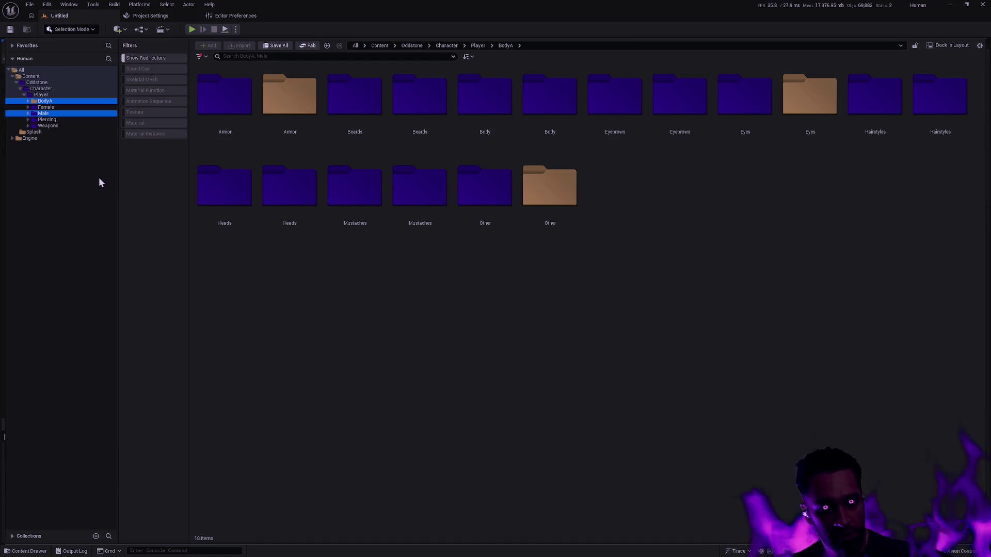
pyautogui.press('Delete')
# Confirm deletion of the leftover BodyA folder.
pyautogui.click(468, 407)
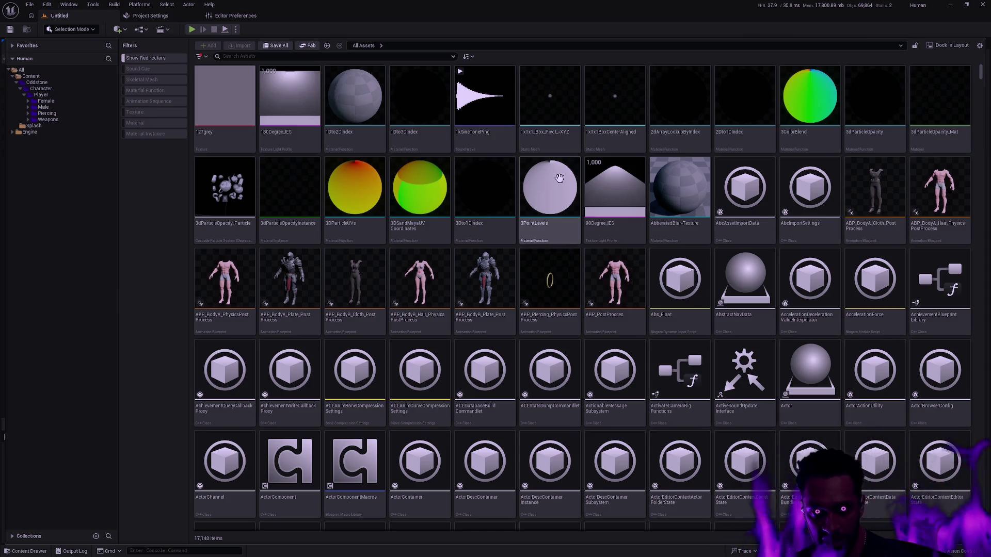
pyautogui.scroll(-1, 566, 230)
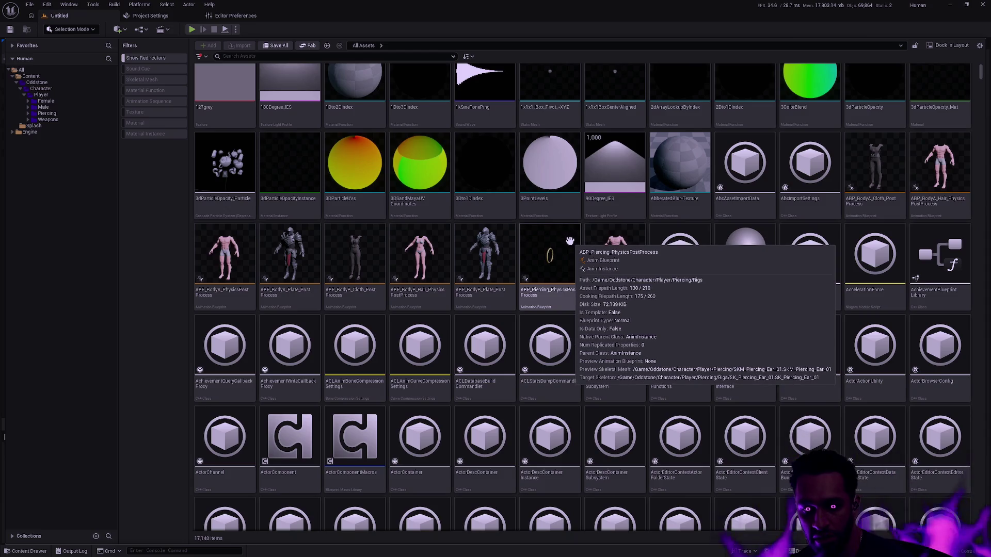
pyautogui.scroll(1, 575, 246)
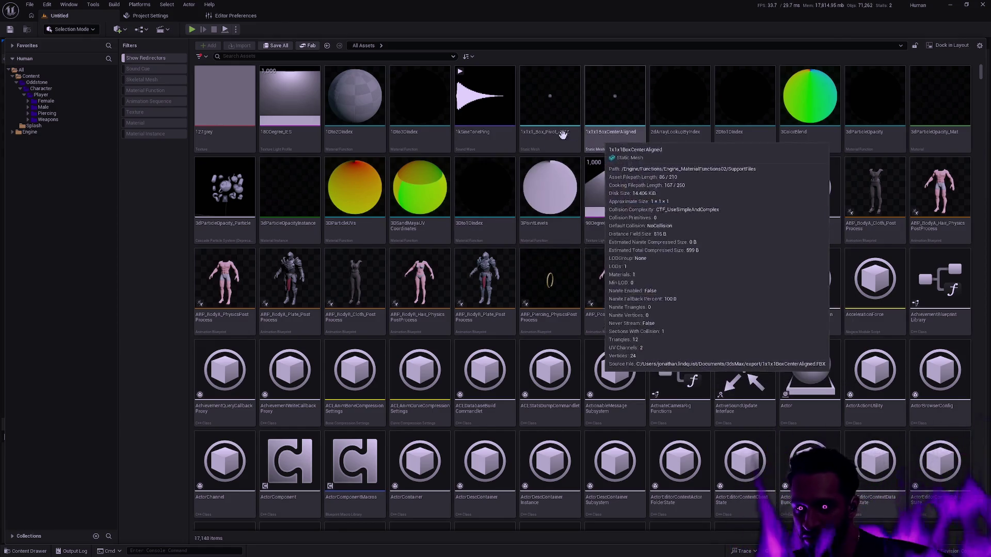
pyautogui.moveTo(462, 194)
pyautogui.moveTo(408, 182)
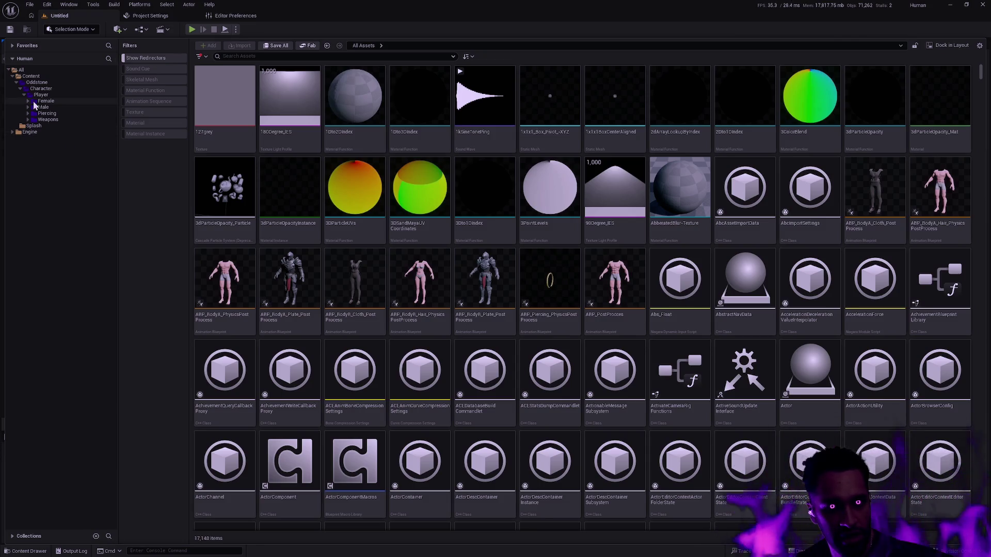
# List all assets in the Male folder, select them all and open Batch Renamer.
pyautogui.click(64, 102)
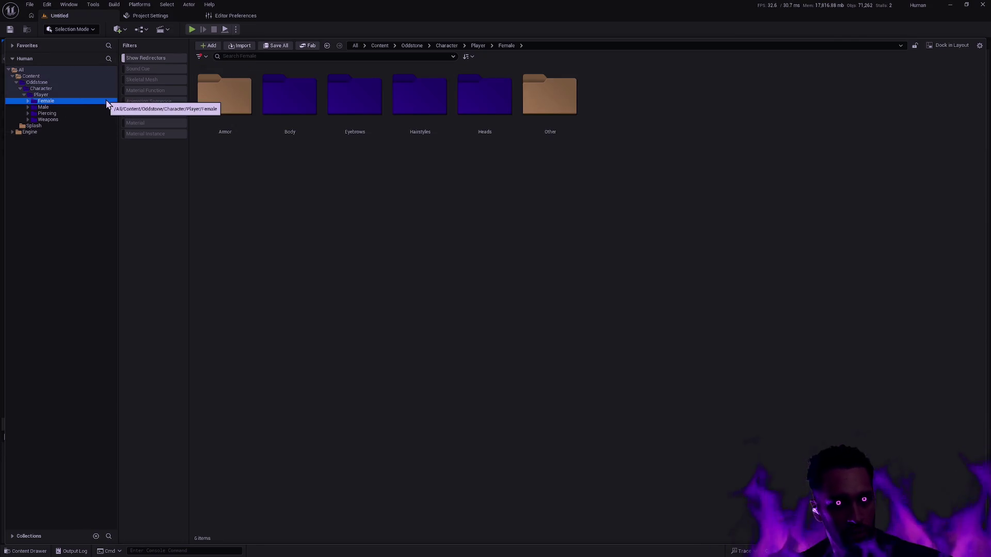
pyautogui.click(52, 108)
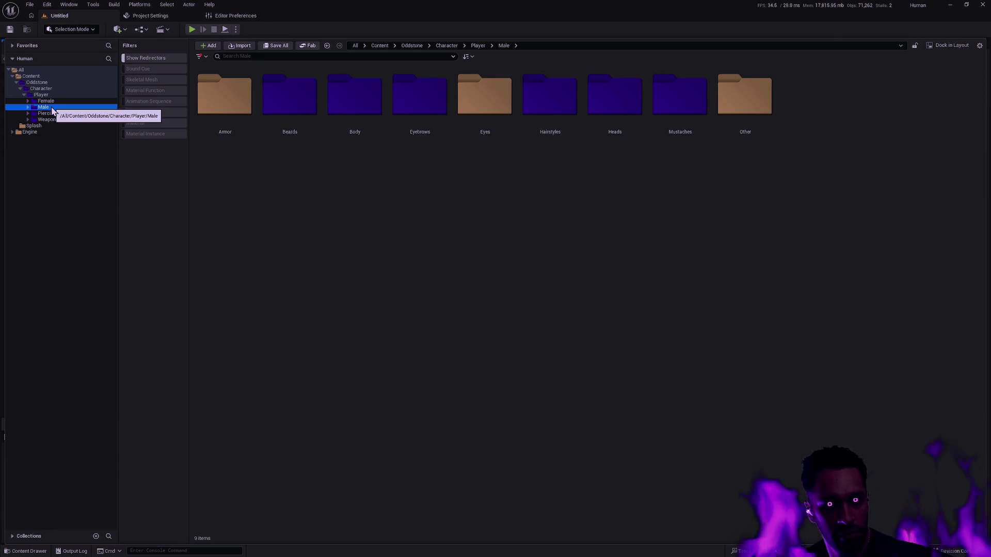
pyautogui.click(270, 57)
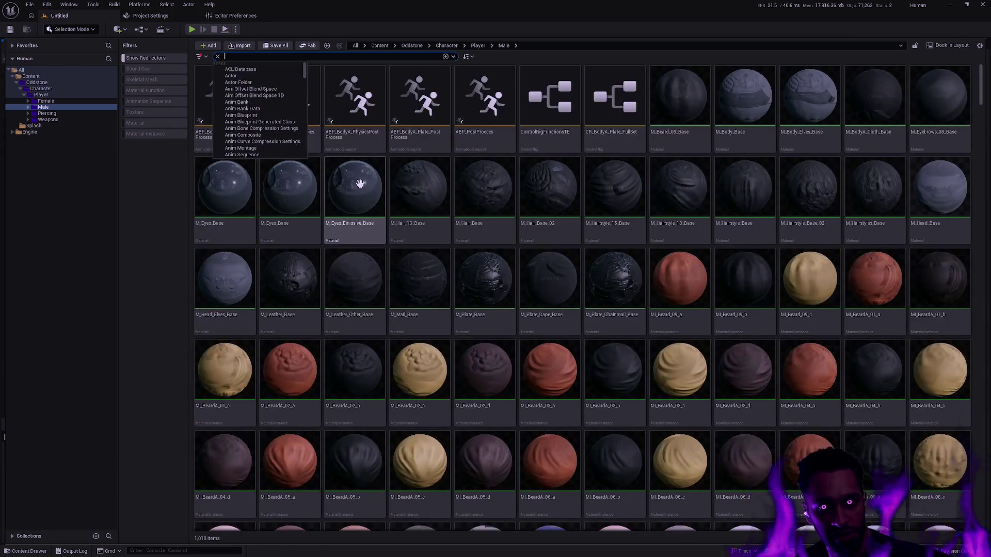
pyautogui.hotkey('ctrl', 'a')
pyautogui.press('F2')
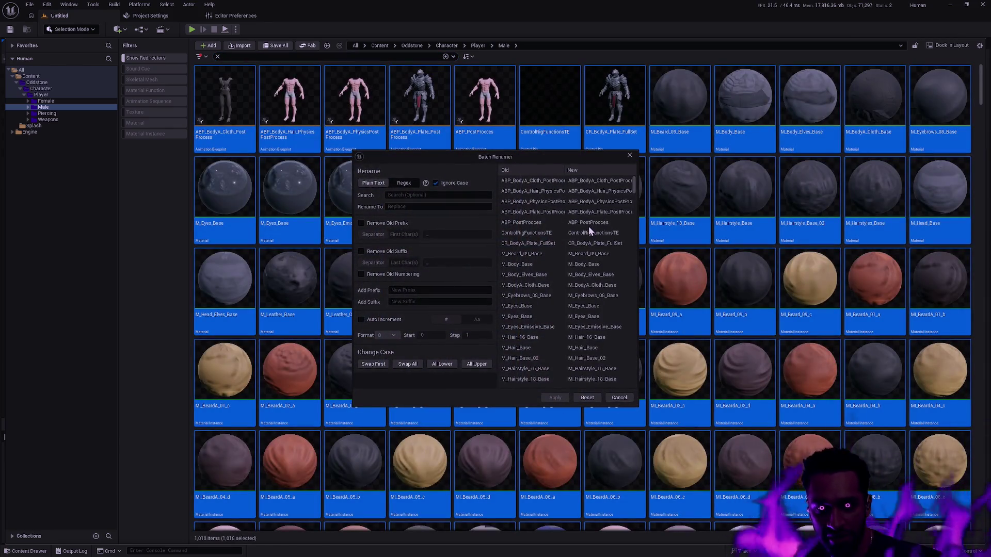
# Batch rename the Male assets, replacing 'BodyA' with 'Male', and apply.
pyautogui.click(428, 192)
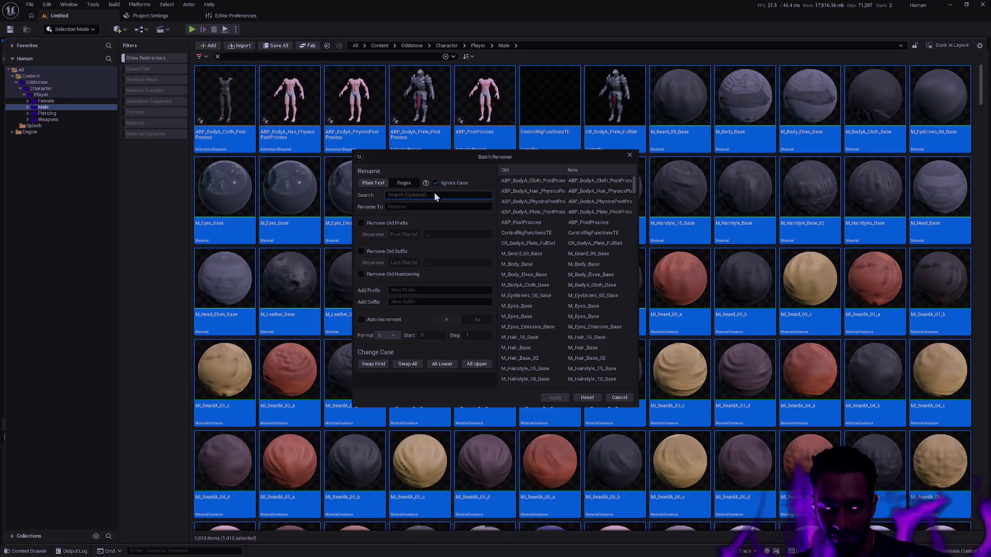
pyautogui.write('BodyA')
pyautogui.press('Tab')
pyautogui.write('Male')
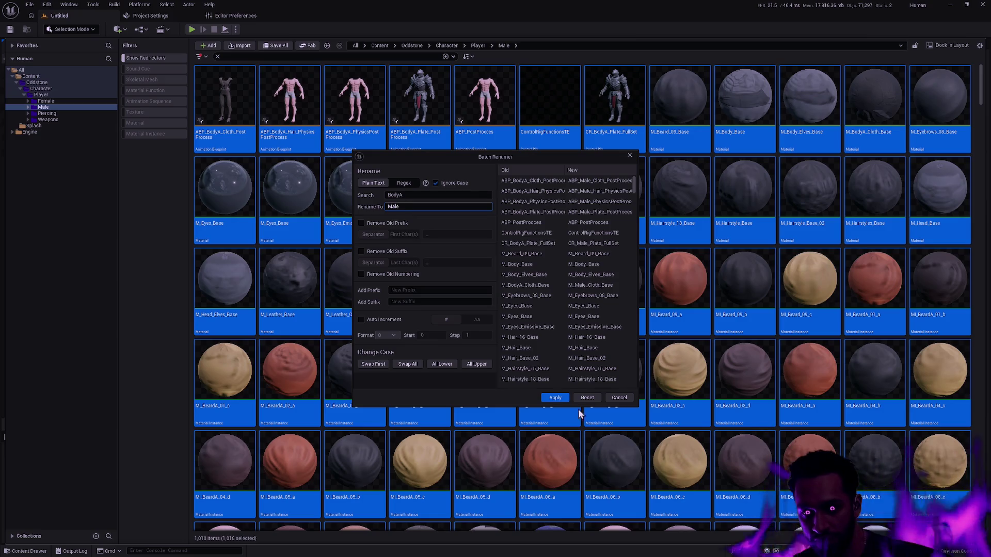
pyautogui.click(555, 397)
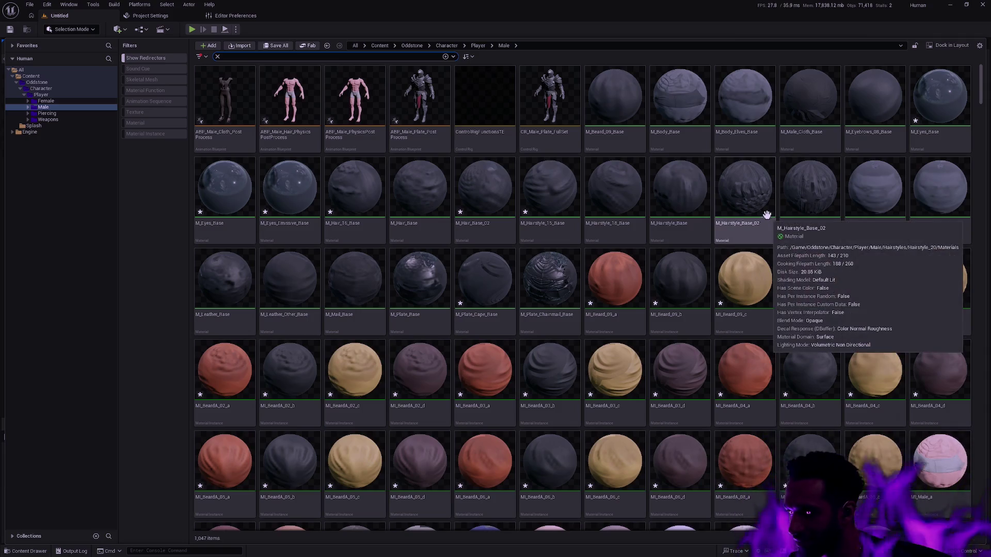
# Select every asset in the Male folder and save them.
pyautogui.moveTo(748, 263)
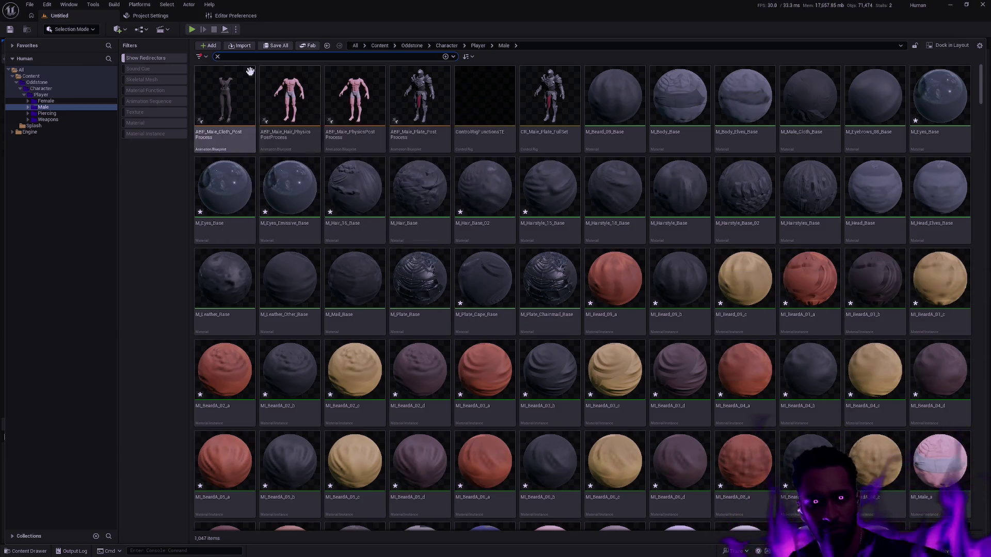
pyautogui.click(445, 238)
pyautogui.hotkey('ctrl', 'a')
pyautogui.hotkey('ctrl', 's')
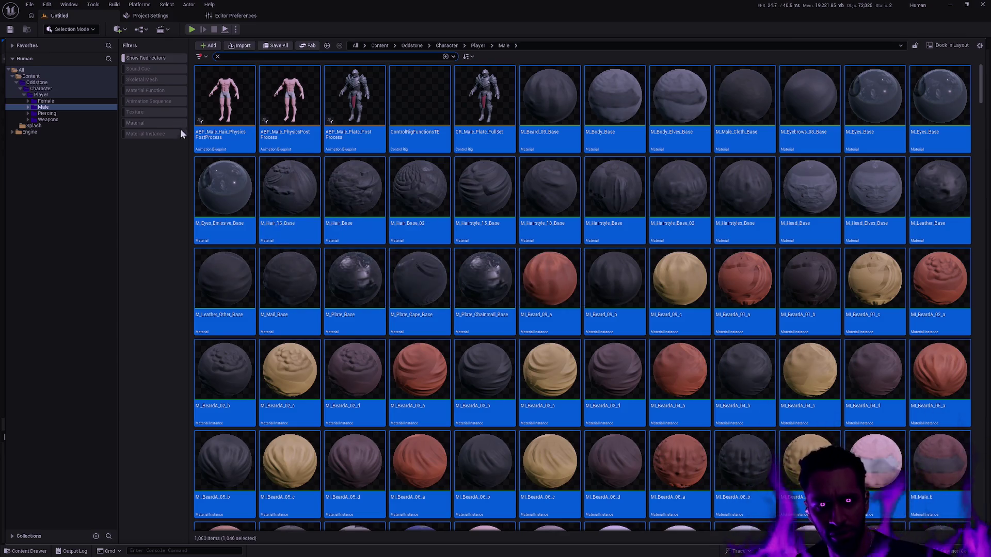
# Widen the asset grid slightly and open Batch Renamer on the Female folder's assets.
pyautogui.moveTo(189, 147); pyautogui.dragTo(179, 147)
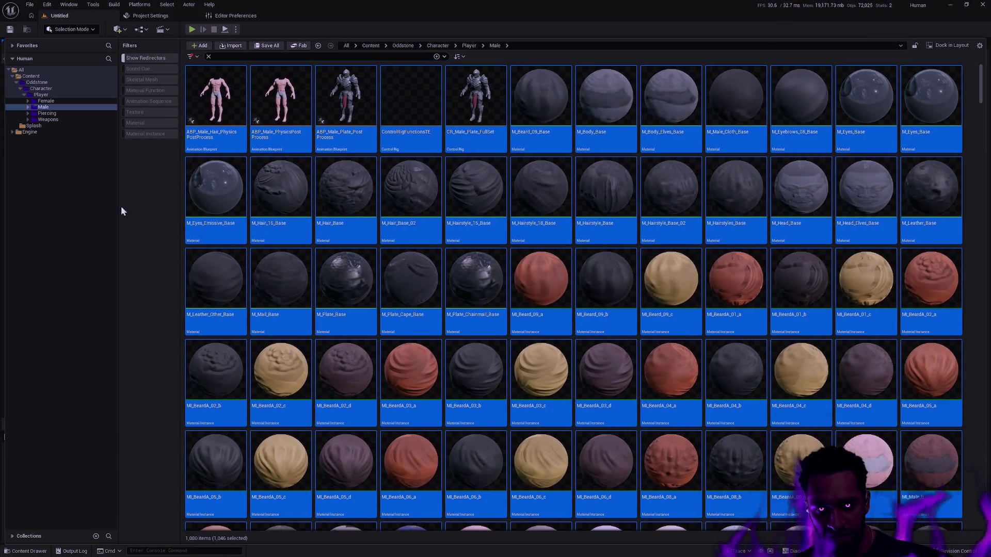
pyautogui.moveTo(380, 284)
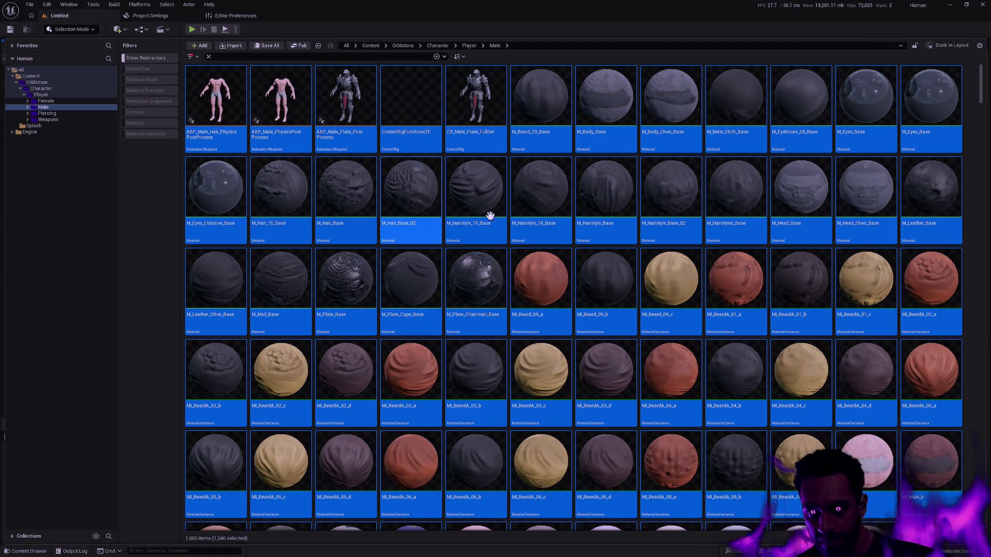
pyautogui.click(47, 101)
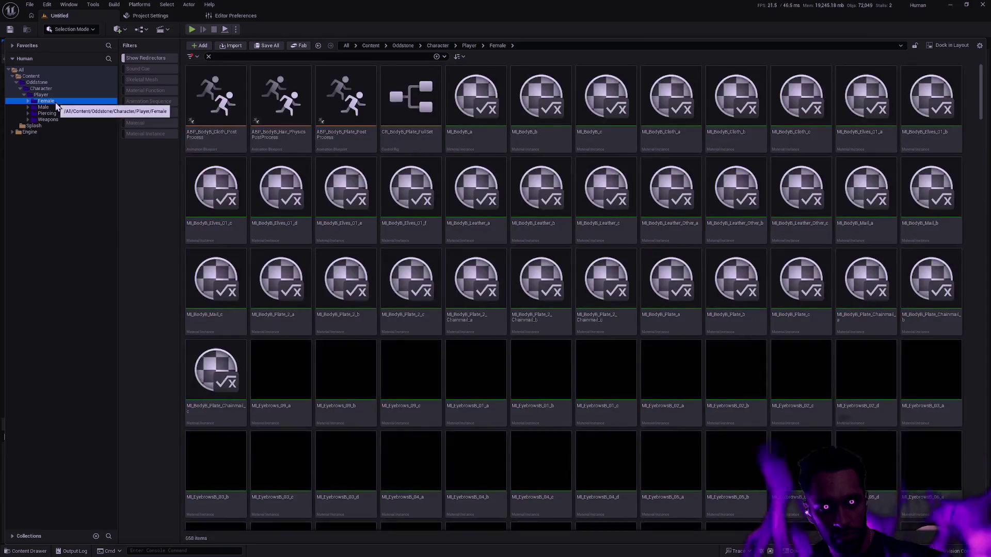
pyautogui.moveTo(310, 192)
pyautogui.press('F2')
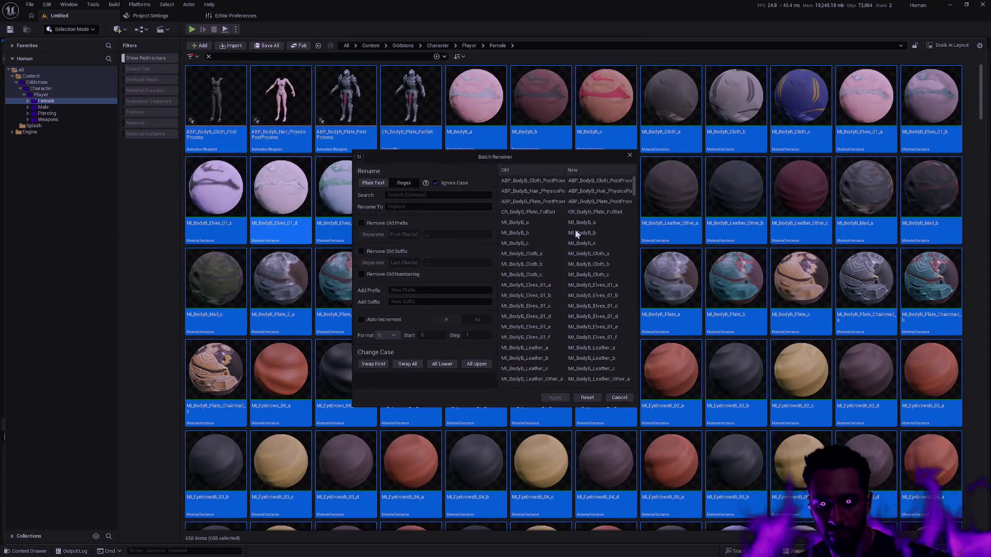
# Batch rename the Female assets, replacing 'BodyB' with 'Female', and apply.
pyautogui.write('BodyB')
pyautogui.press('Tab')
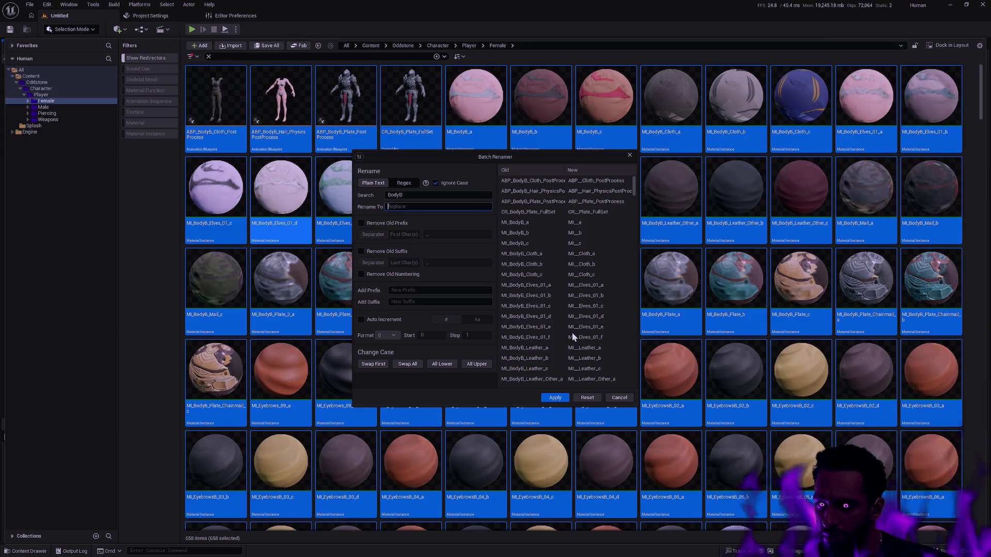
pyautogui.write('Female')
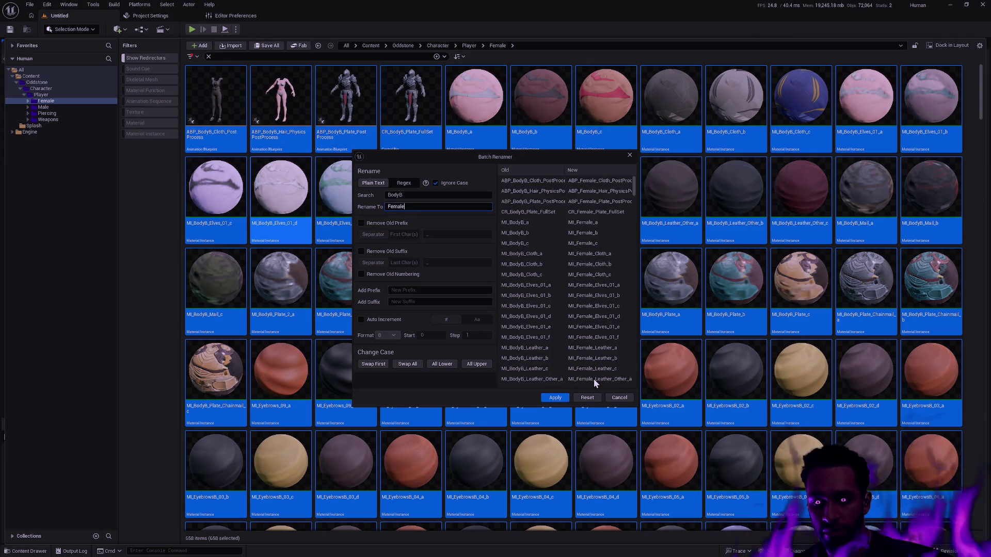
pyautogui.click(556, 398)
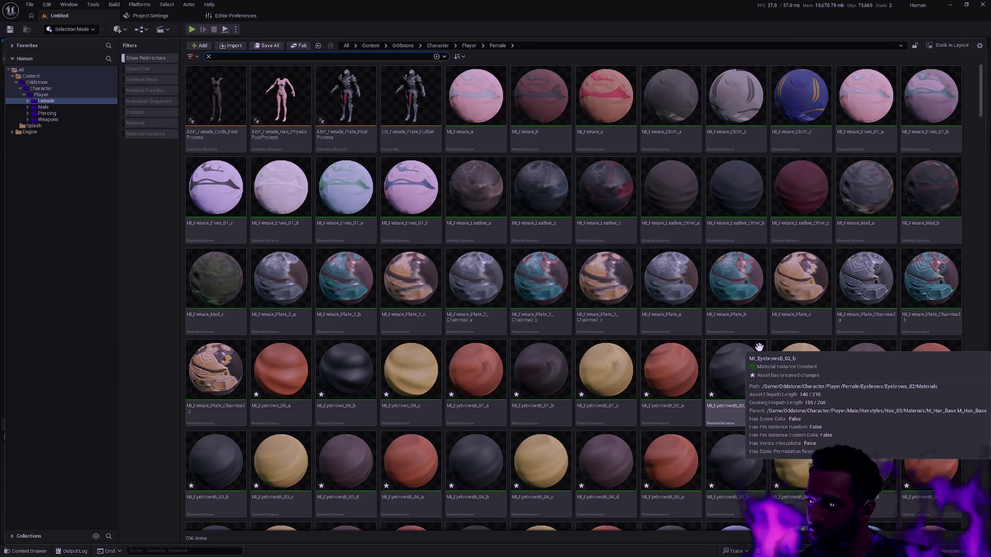
# Once renaming finishes, select every asset in the Female folder grid.
pyautogui.click(568, 372)
pyautogui.hotkey('ctrl', 'a')
# Save all the selected renamed Female assets.
pyautogui.hotkey('ctrl', 's')
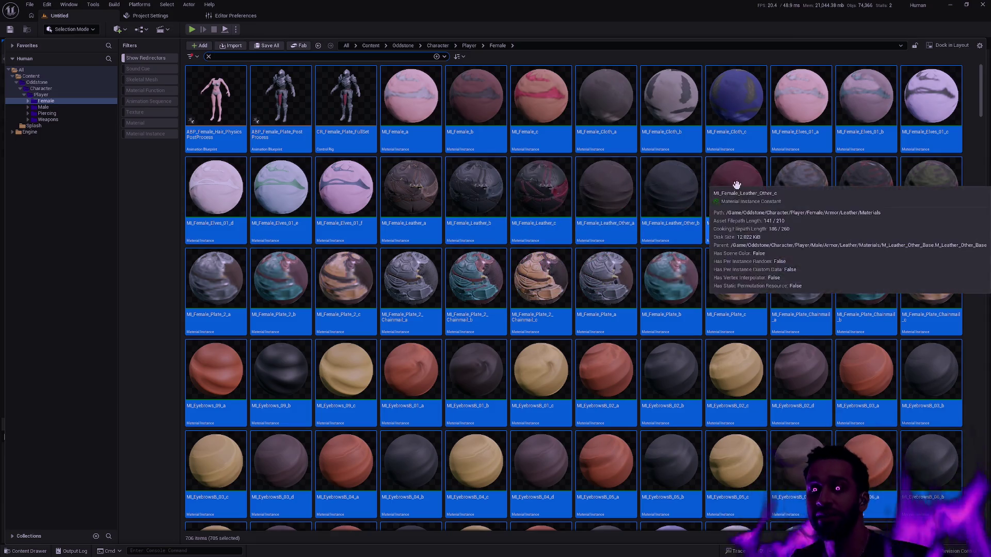
pyautogui.moveTo(589, 108)
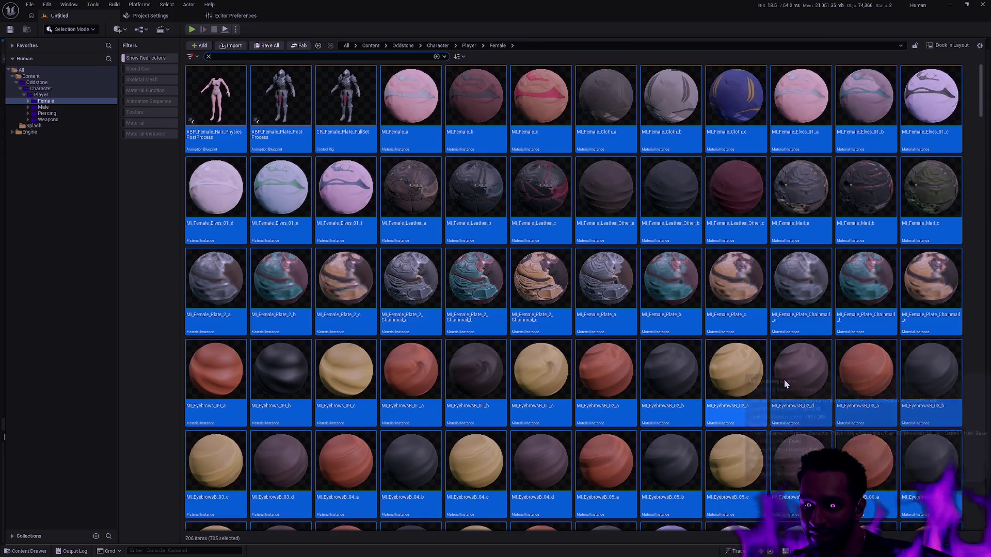
pyautogui.moveTo(799, 293)
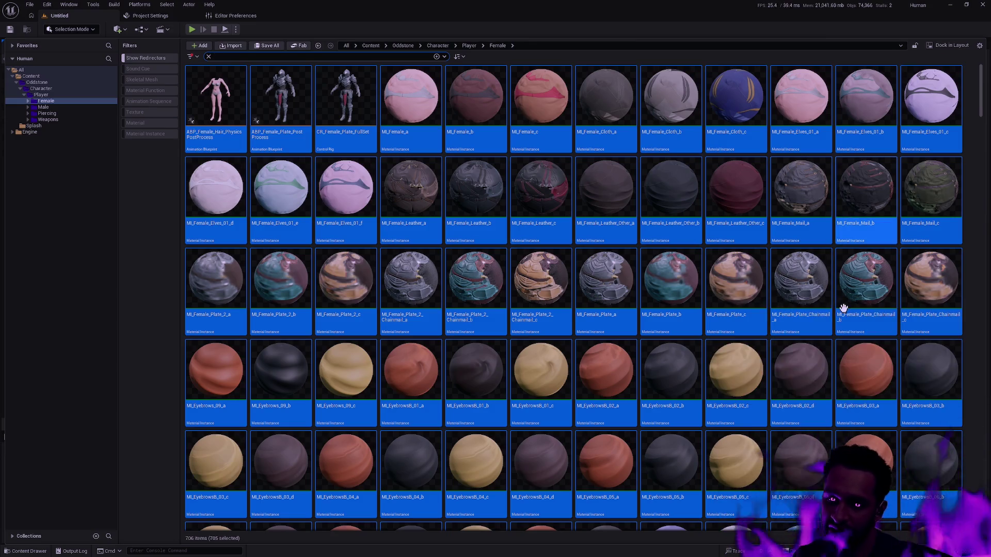
pyautogui.moveTo(837, 281)
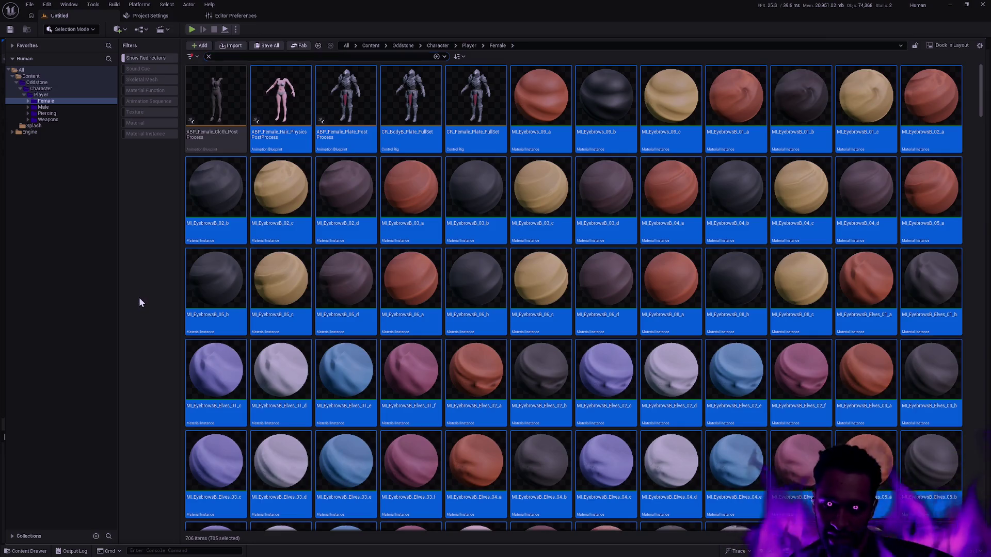
# Inspect eyebrow instances MI_EyebrowsB_02_c through MI_EyebrowsB_03_b, then close the Content Drawer to view the level.
pyautogui.click(262, 215)
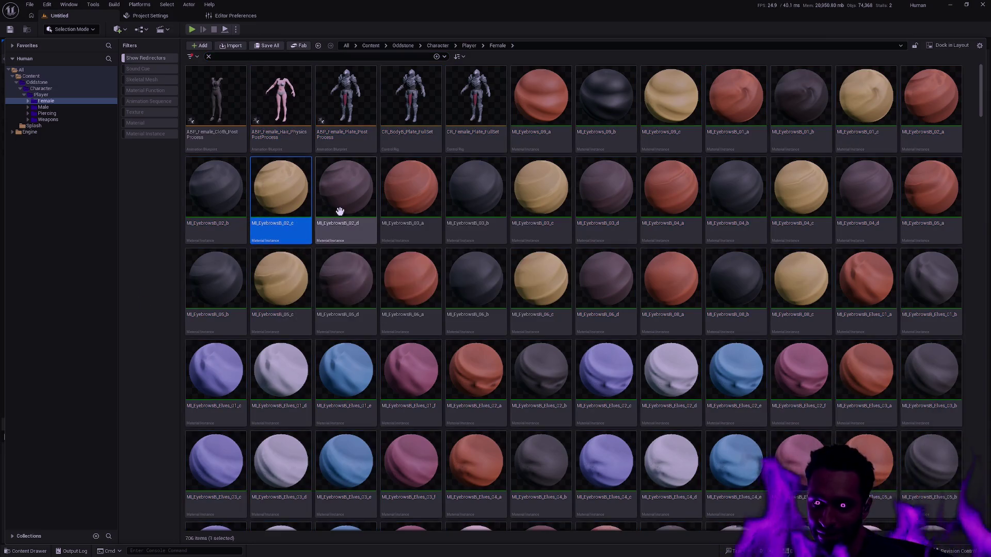
pyautogui.click(353, 207)
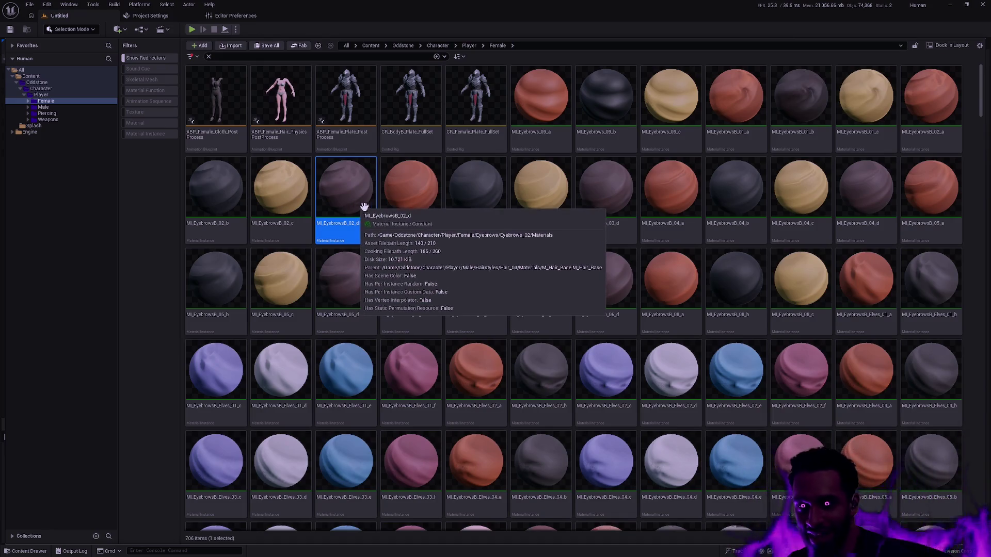
pyautogui.click(404, 206)
pyautogui.click(491, 206)
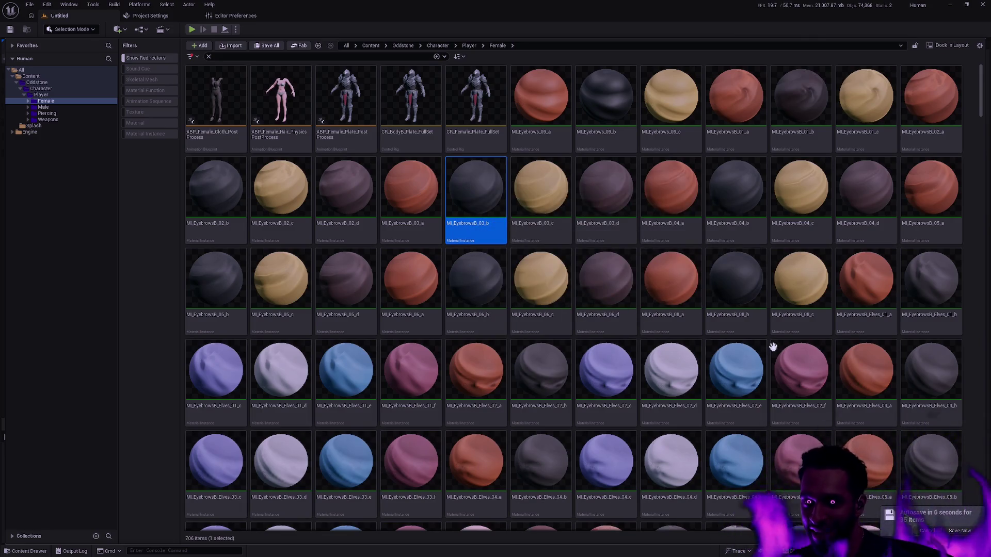
pyautogui.click(957, 530)
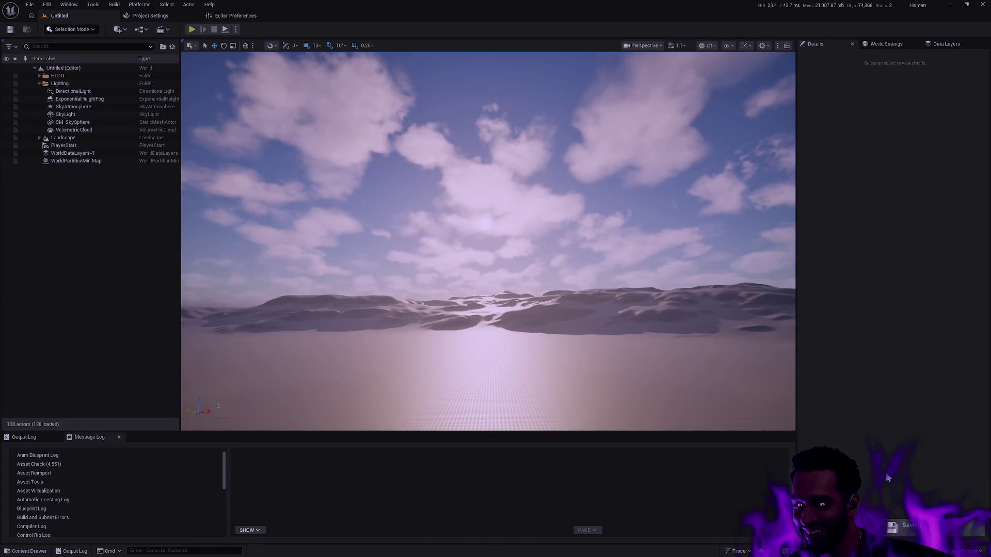
pyautogui.hotkey('ctrl', 'space')
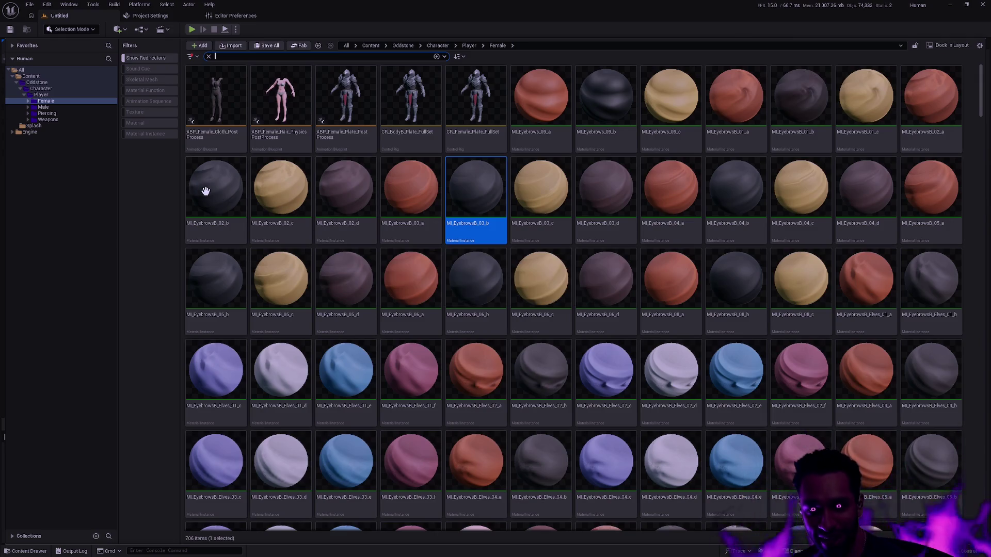
# Expand every subfolder of the Female folder in the folder tree.
pyautogui.click(57, 137)
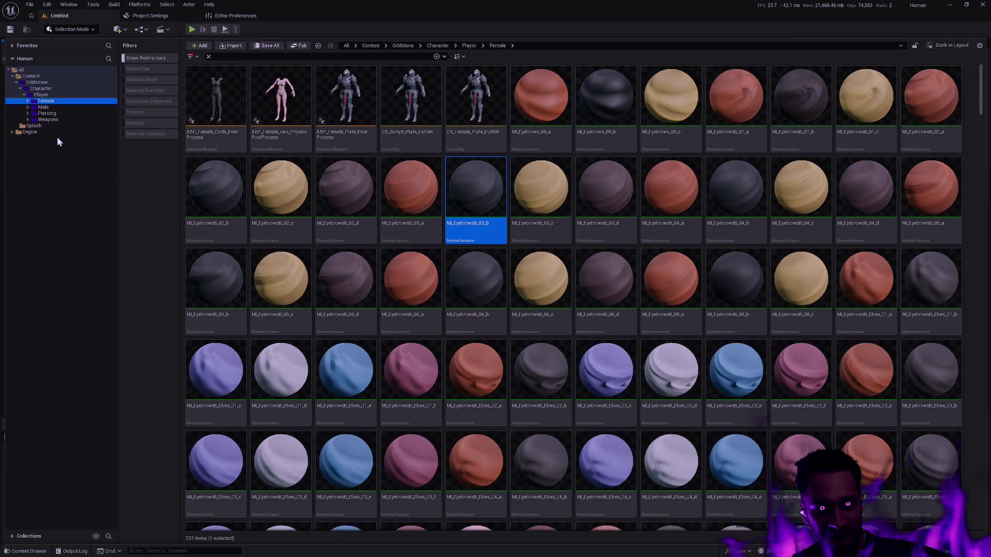
pyautogui.click(28, 107)
pyautogui.click(27, 101)
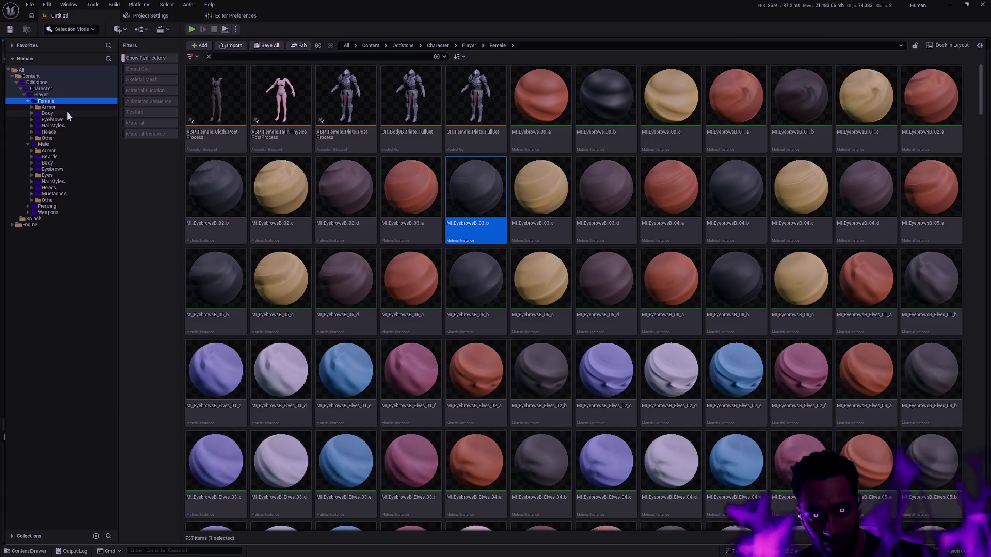
pyautogui.click(28, 101)
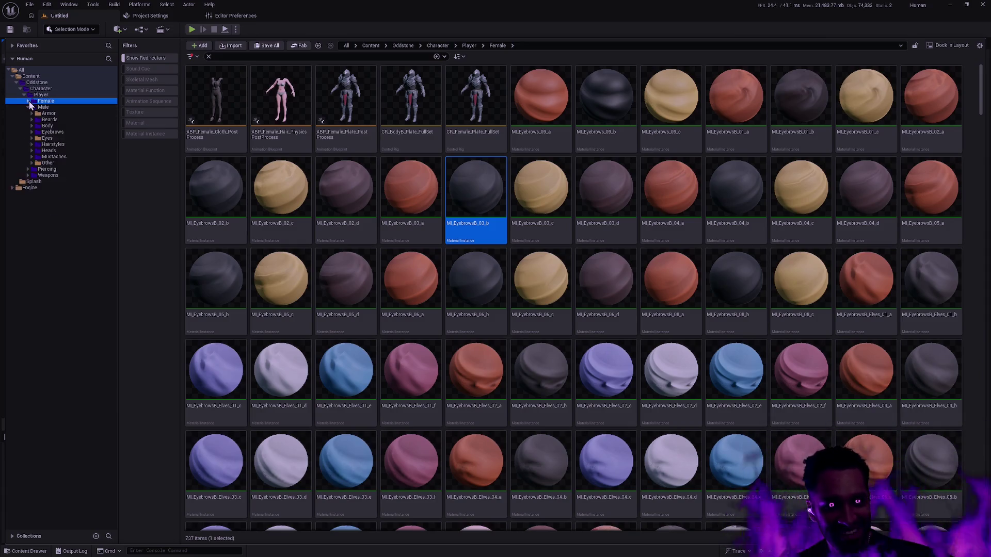
pyautogui.keyDown('shift'); pyautogui.click(29, 102); pyautogui.keyUp('shift')
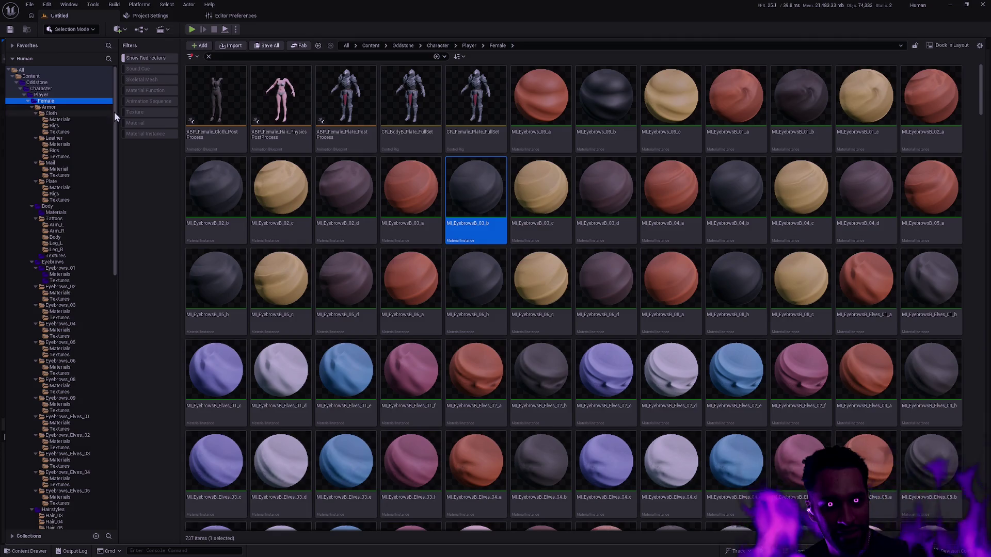
pyautogui.moveTo(114, 113); pyautogui.dragTo(110, 407)
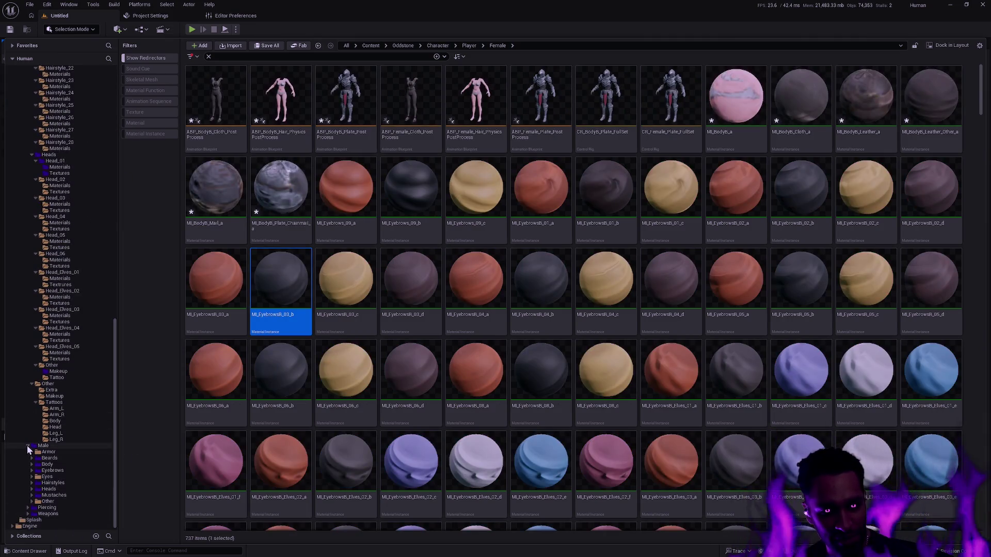
# Expand all Male subfolders and open Male/Other/Tattoos/Leg_R to show its four mask textures.
pyautogui.click(28, 445)
pyautogui.keyDown('shift'); pyautogui.click(29, 501); pyautogui.keyUp('shift')
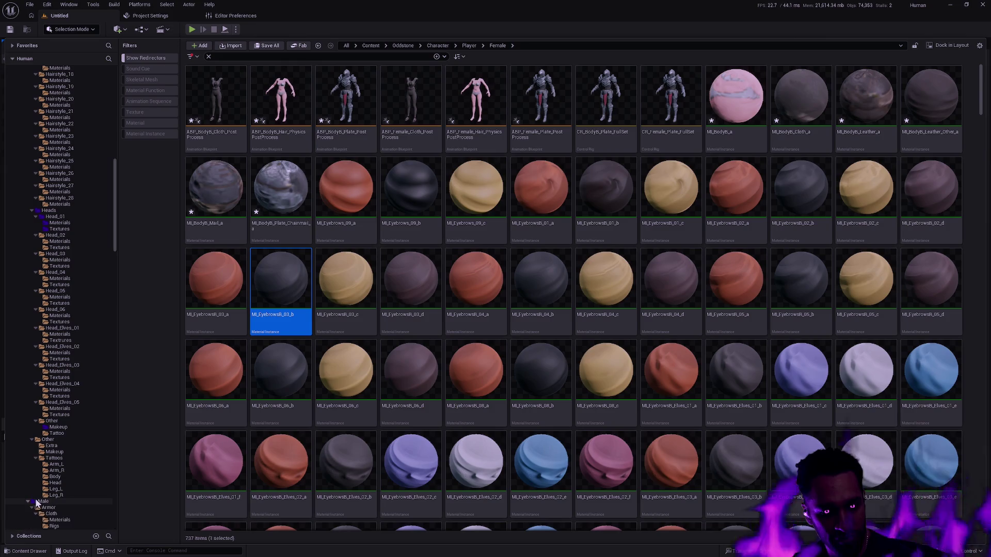
pyautogui.moveTo(113, 263); pyautogui.dragTo(119, 501)
pyautogui.scroll(-10, 76, 489)
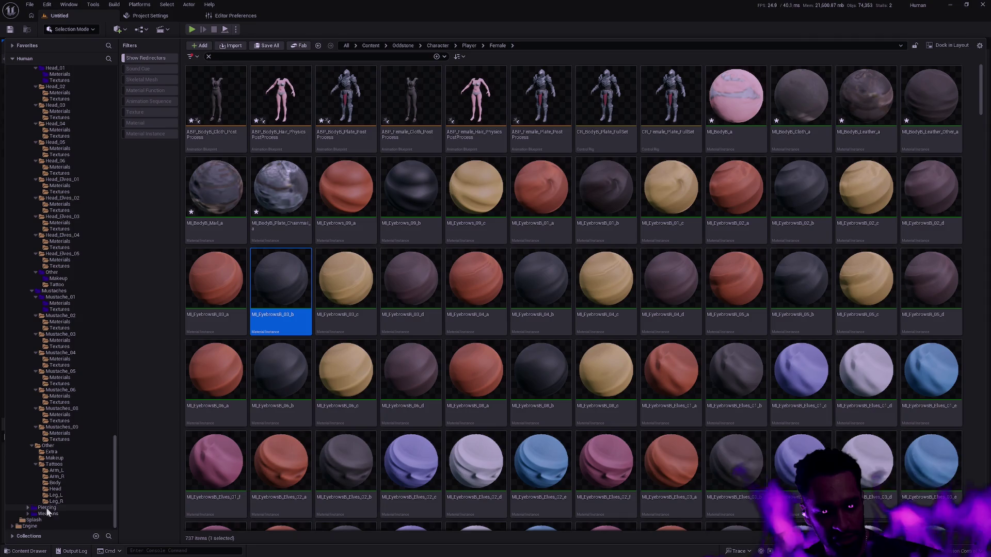
pyautogui.click(57, 501)
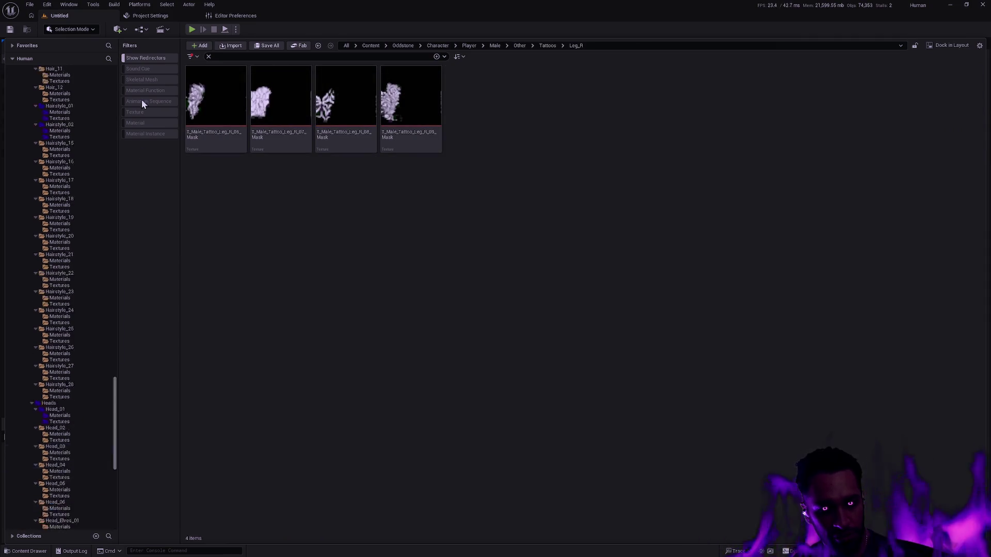
# Select all folders from Content downward and bring up their folder actions.
pyautogui.keyDown('shift'); pyautogui.click(31, 76); pyautogui.keyUp('shift')
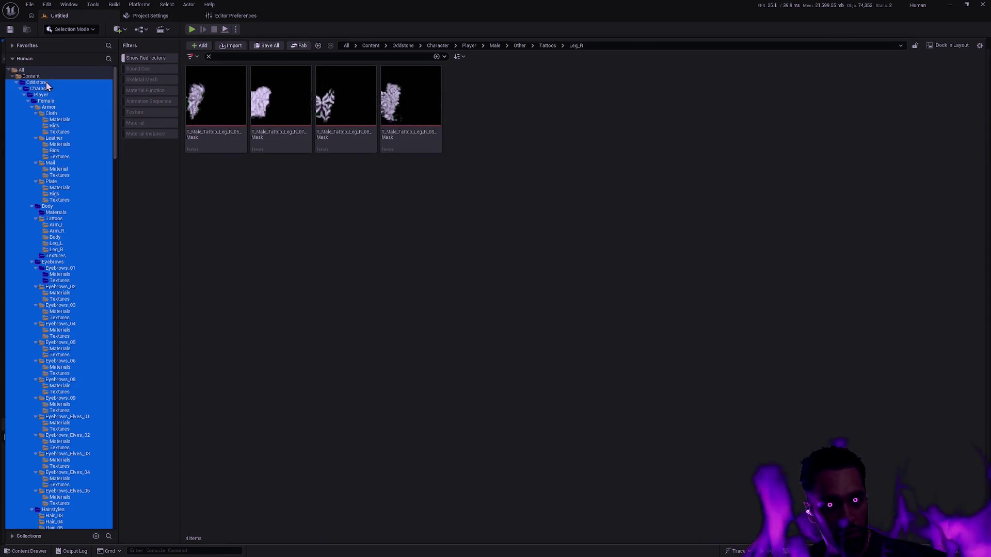
pyautogui.rightClick(47, 84)
pyautogui.hotkey('alt', 'Tab')
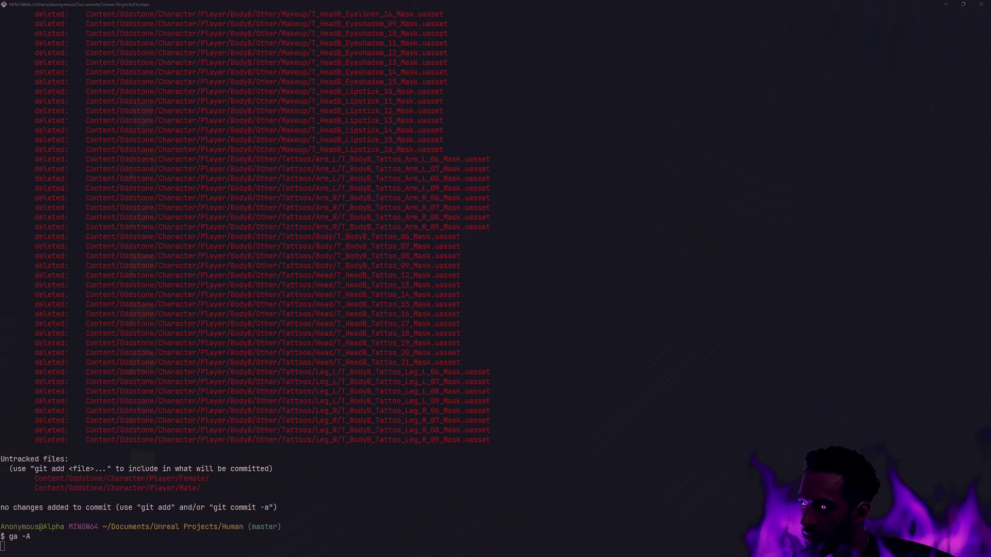
# Run gs in Git Bash to list the staged BodyA assets as renames to Male paths.
pyautogui.write('gs')
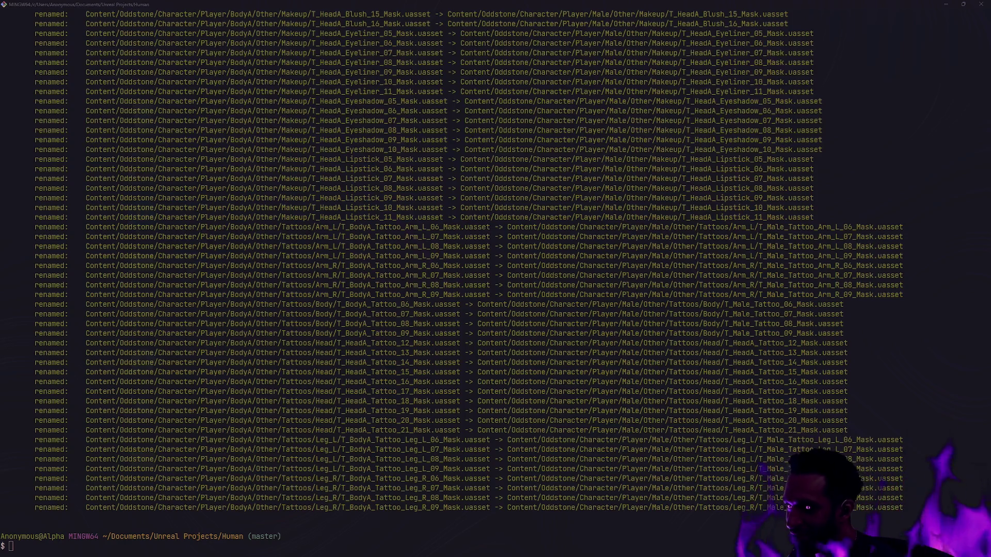
# Clear the Git Bash screen and rerun gs to show the staged BodyA-to-Male texture renames.
pyautogui.click(457, 452)
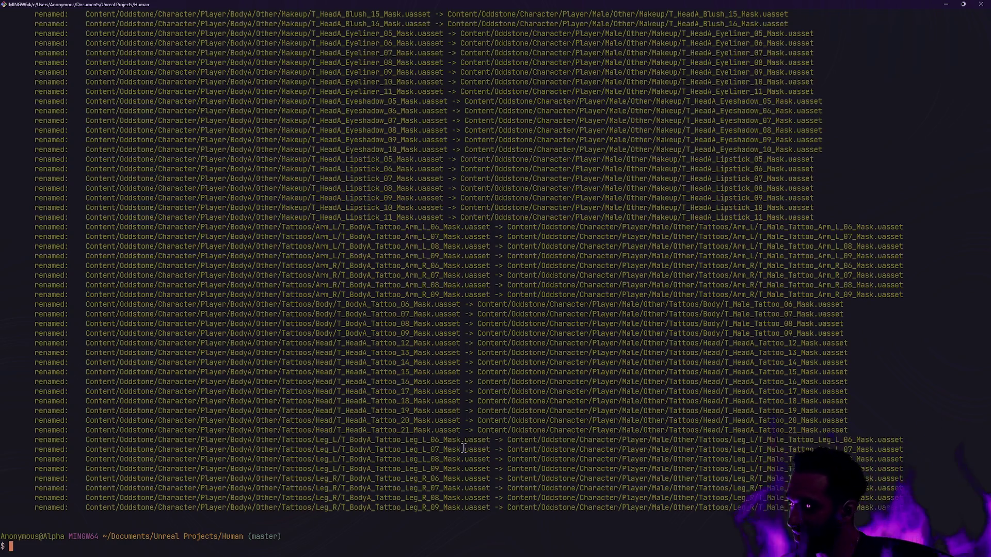
pyautogui.hotkey('alt', 'Tab')
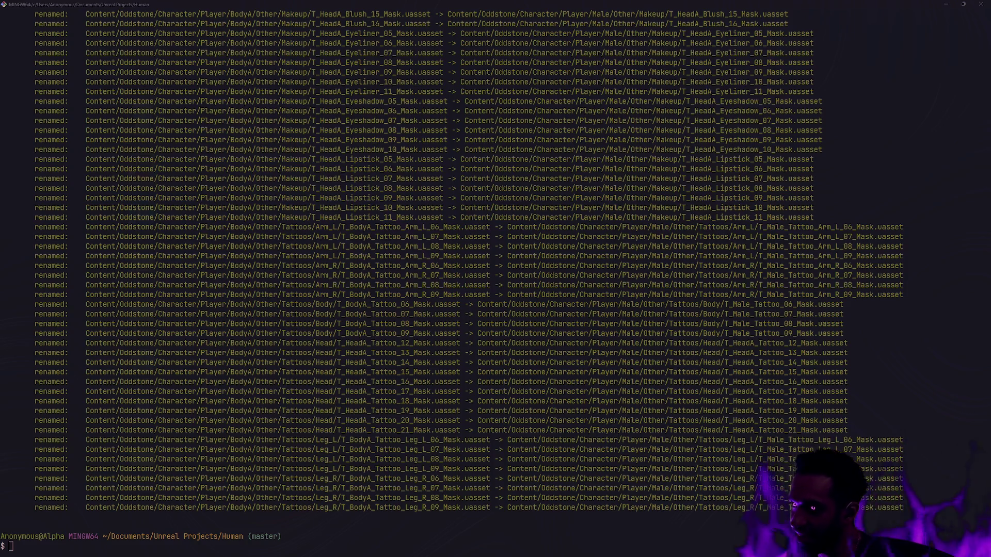
pyautogui.click(466, 447)
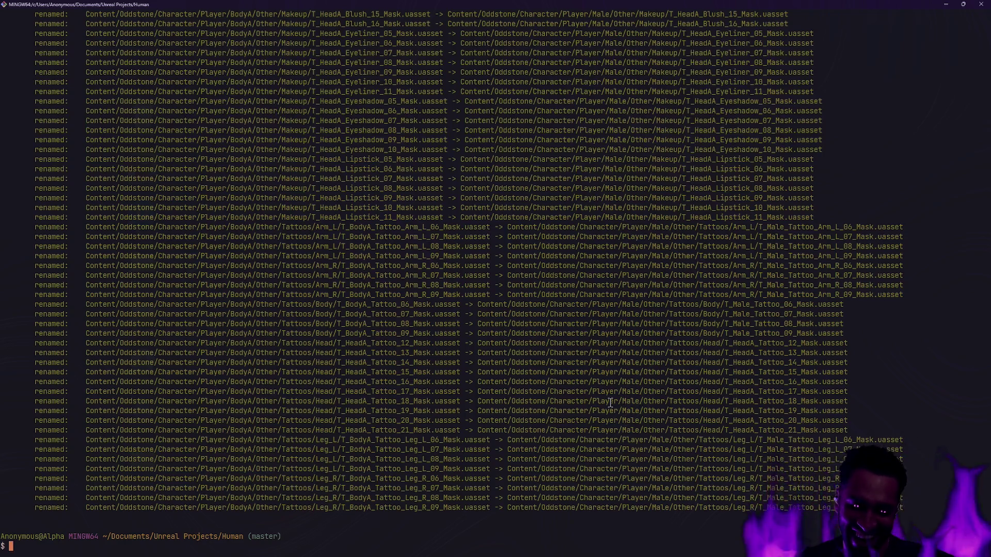
pyautogui.write('clear')
pyautogui.press('Return')
pyautogui.write('gs')
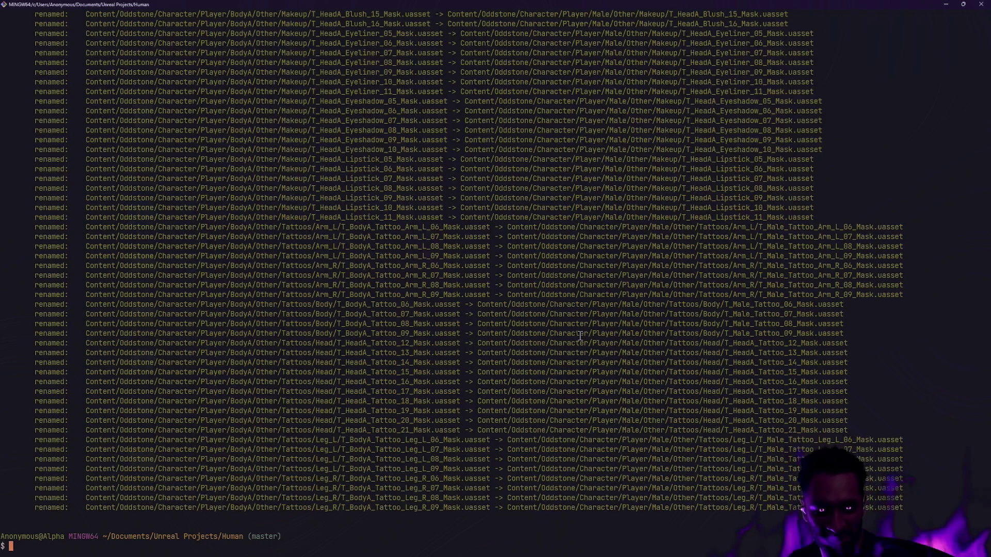
pyautogui.write('gs')
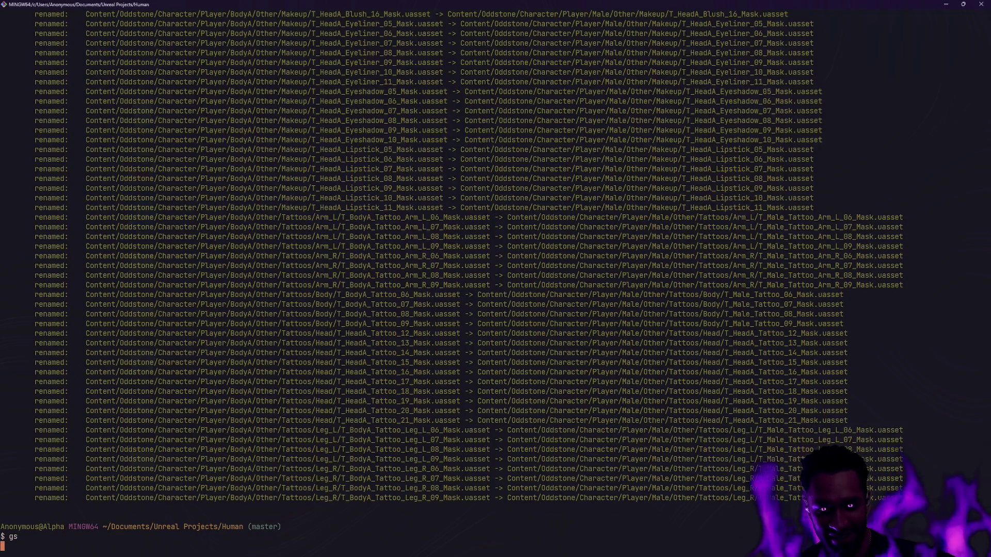
pyautogui.press('Return')
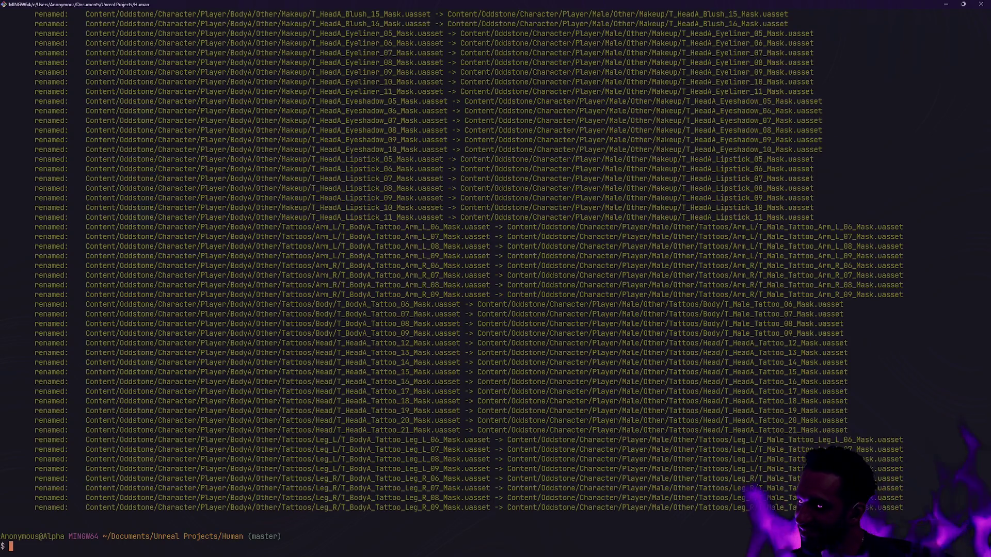
# Commit the staged renames with the message 'Anti-woke' and return to the Unreal Editor.
pyautogui.write("gc -m 'Re")
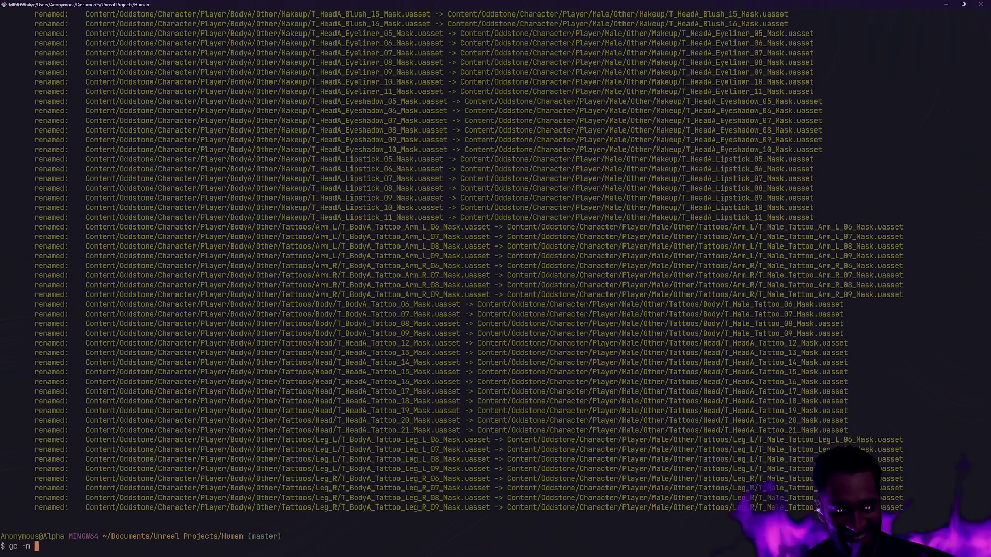
pyautogui.press('BackSpace')
pyautogui.press('BackSpace')
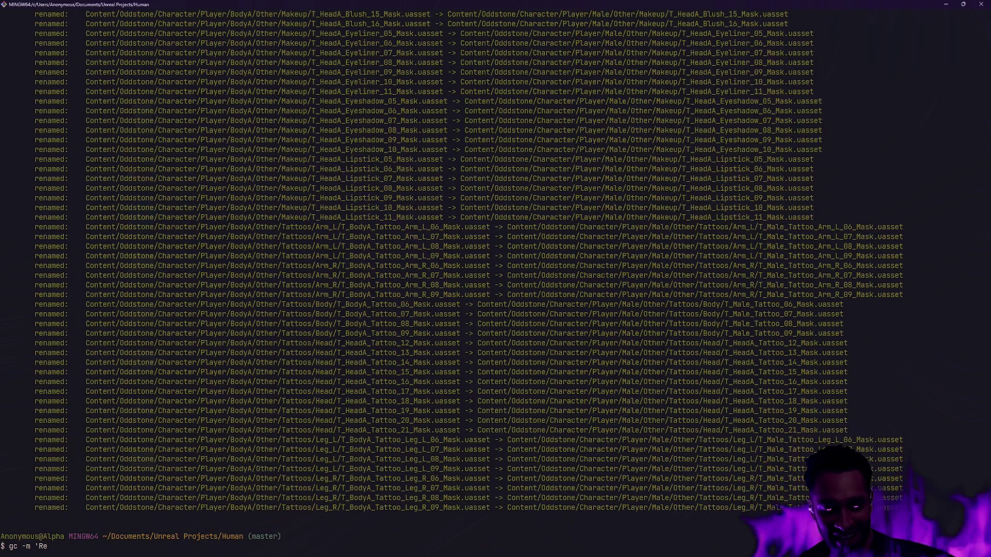
pyautogui.write("Anti-woke'")
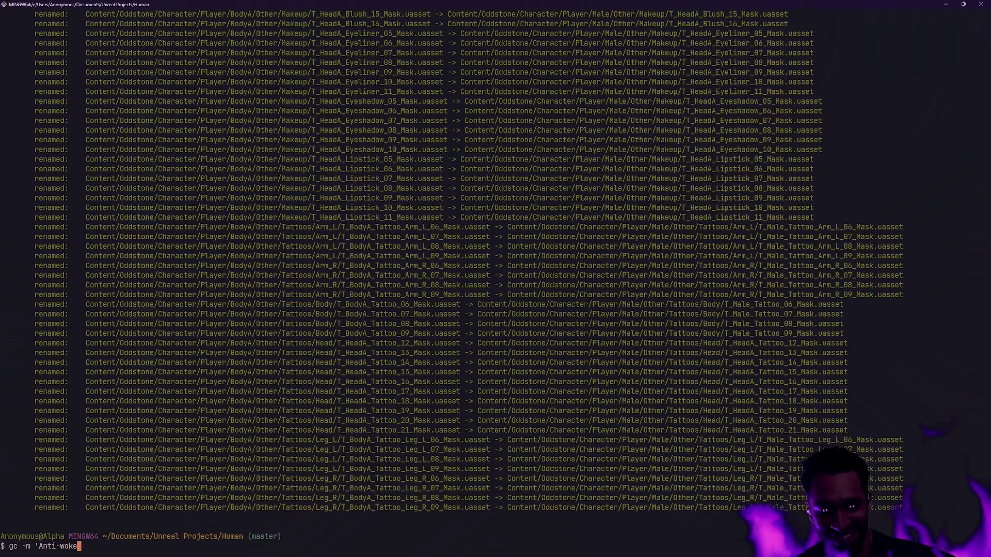
pyautogui.press('Return')
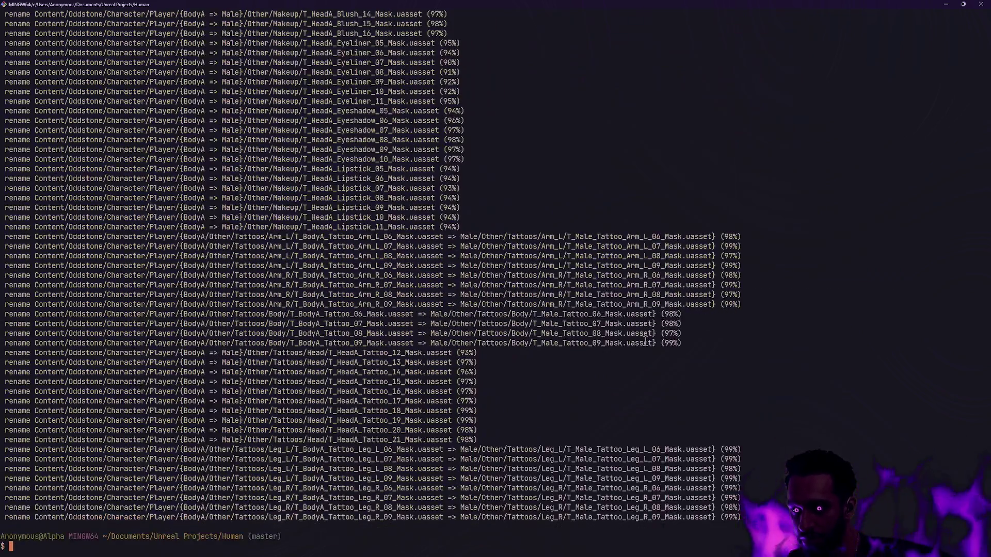
pyautogui.hotkey('alt', 'Tab')
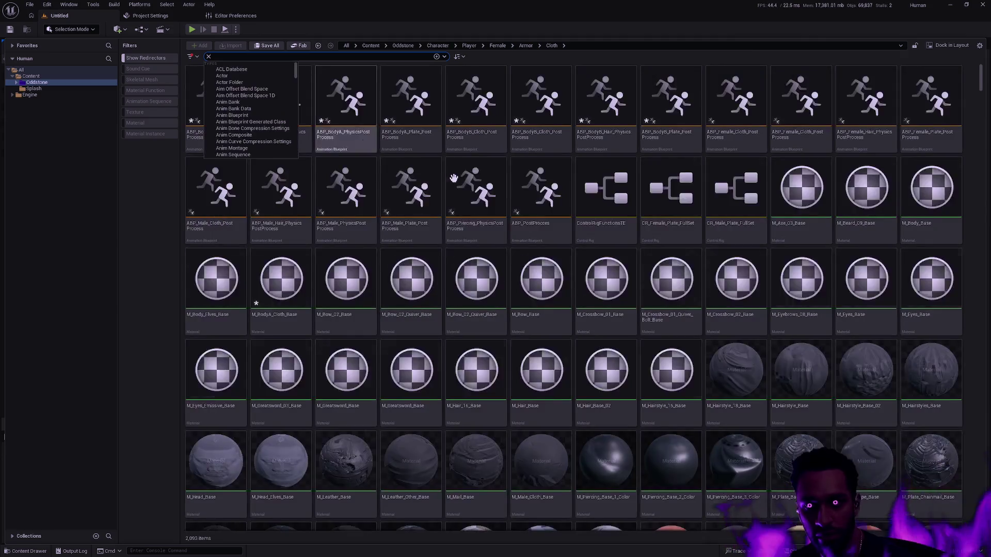
# Select all assets, then search the Content Browser for 'BodyA' to list its 33 matches.
pyautogui.click(488, 213)
pyautogui.hotkey('ctrl', 'a')
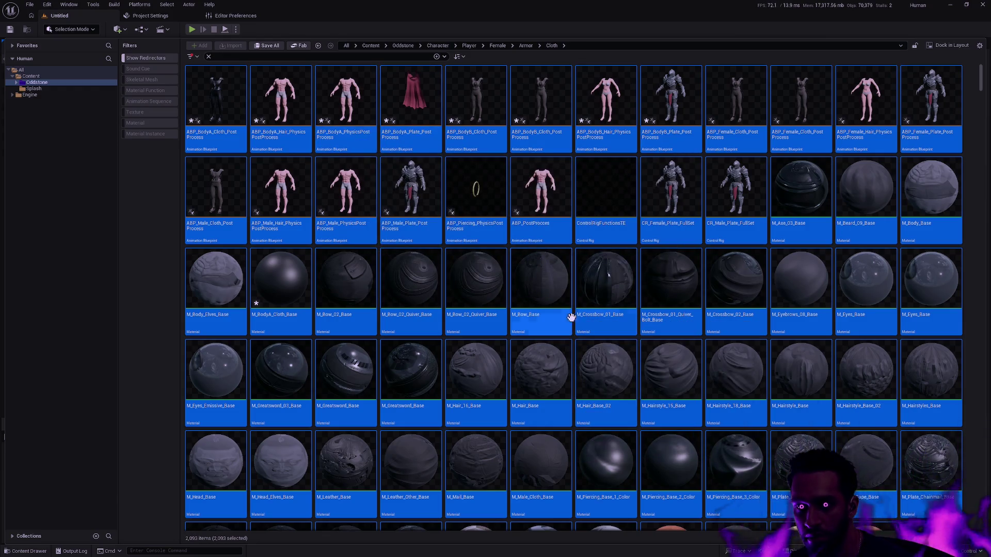
pyautogui.scroll(-3, 555, 306)
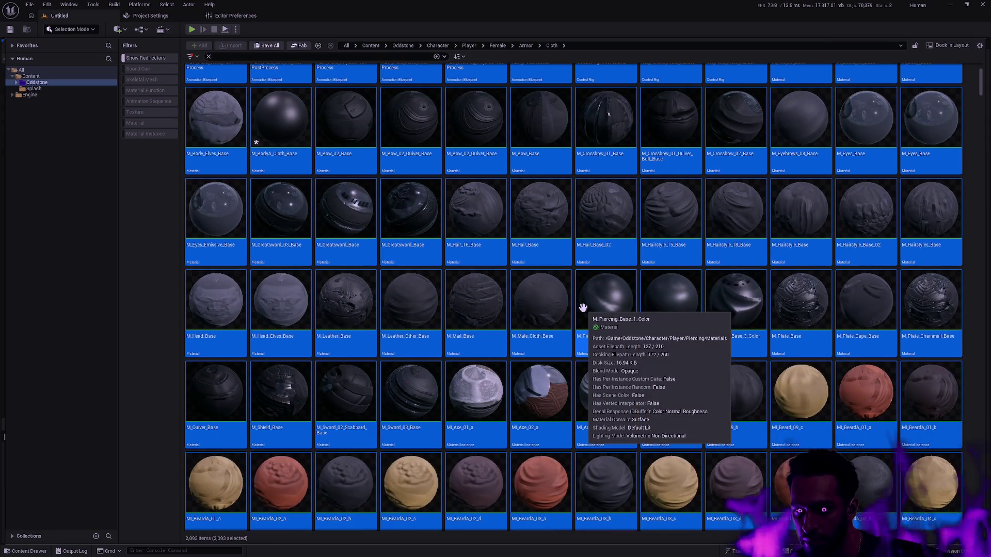
pyautogui.scroll(5, 583, 308)
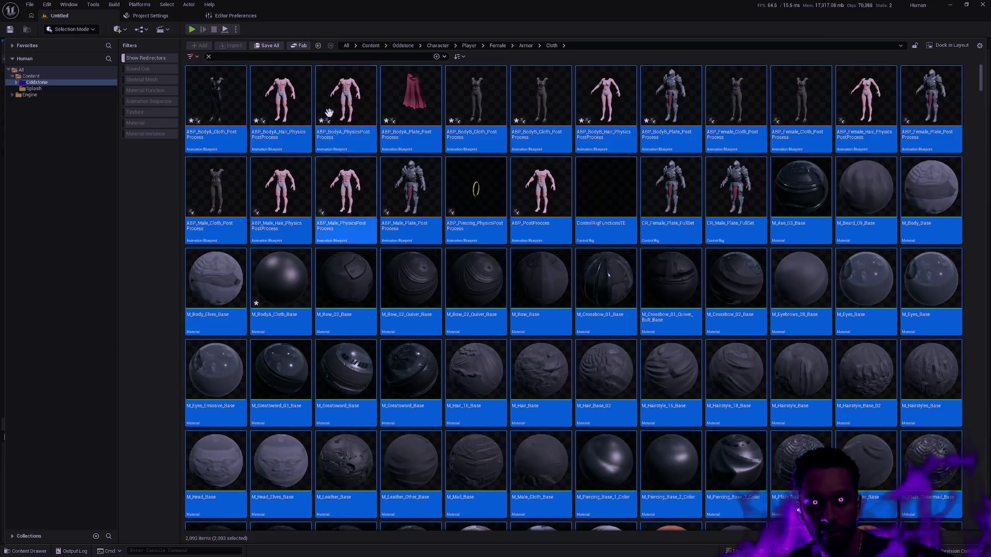
pyautogui.click(256, 56)
pyautogui.write('BodyA')
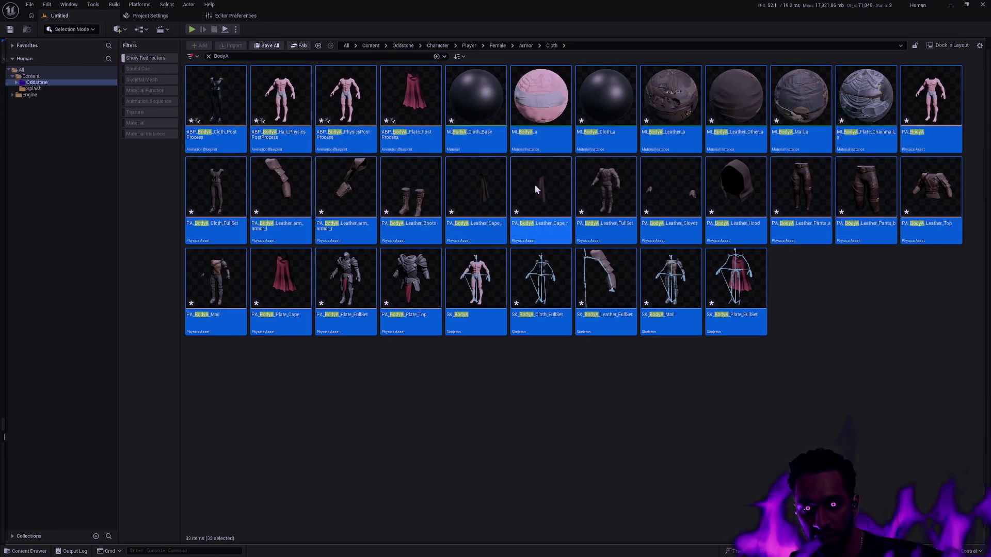
pyautogui.press('Delete')
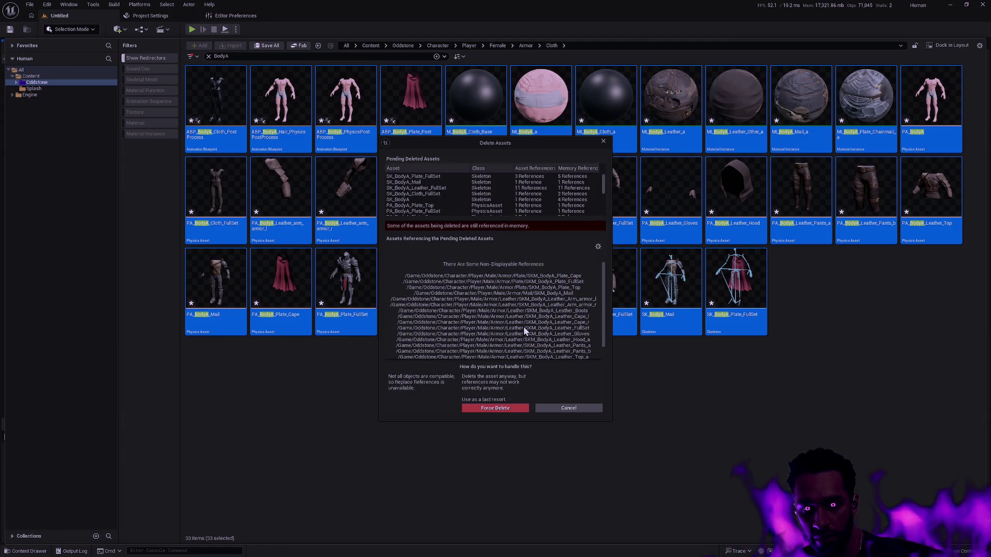
pyautogui.click(575, 409)
pyautogui.click(597, 412)
pyautogui.moveTo(297, 77)
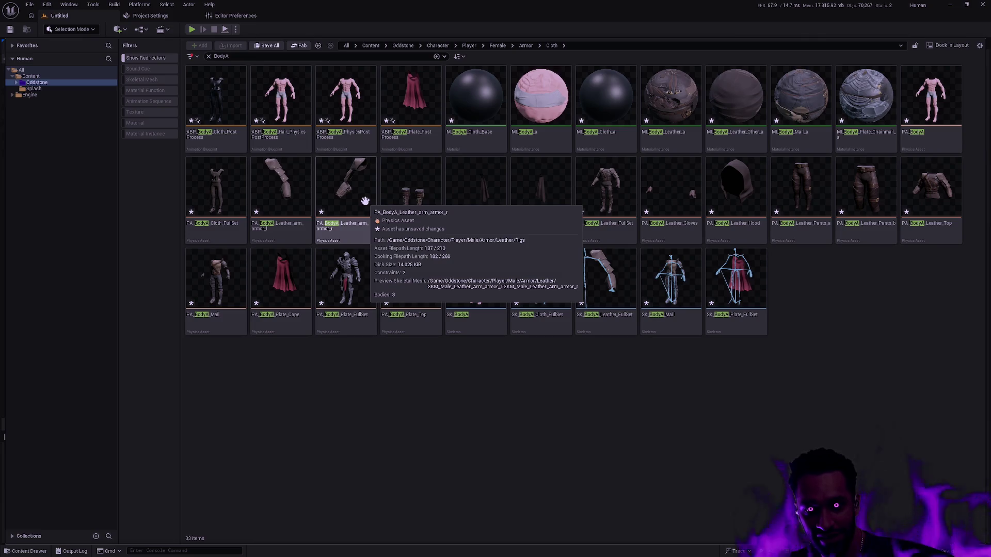
pyautogui.moveTo(486, 329)
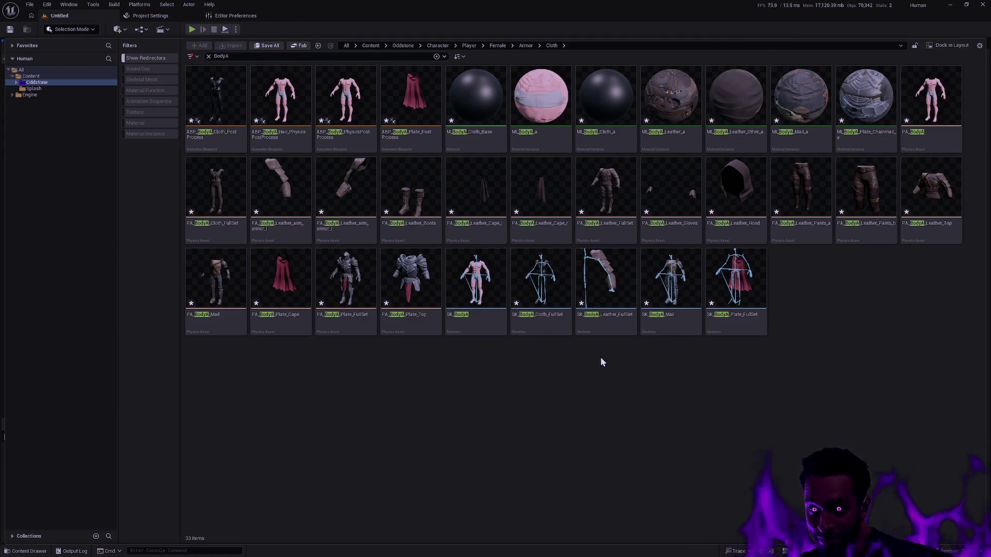
pyautogui.moveTo(733, 328)
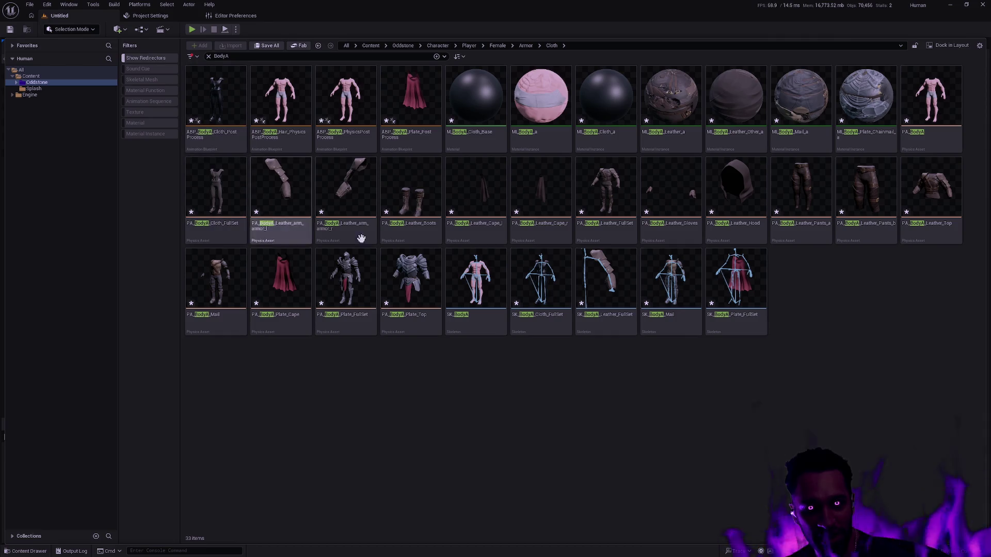
pyautogui.click(212, 135)
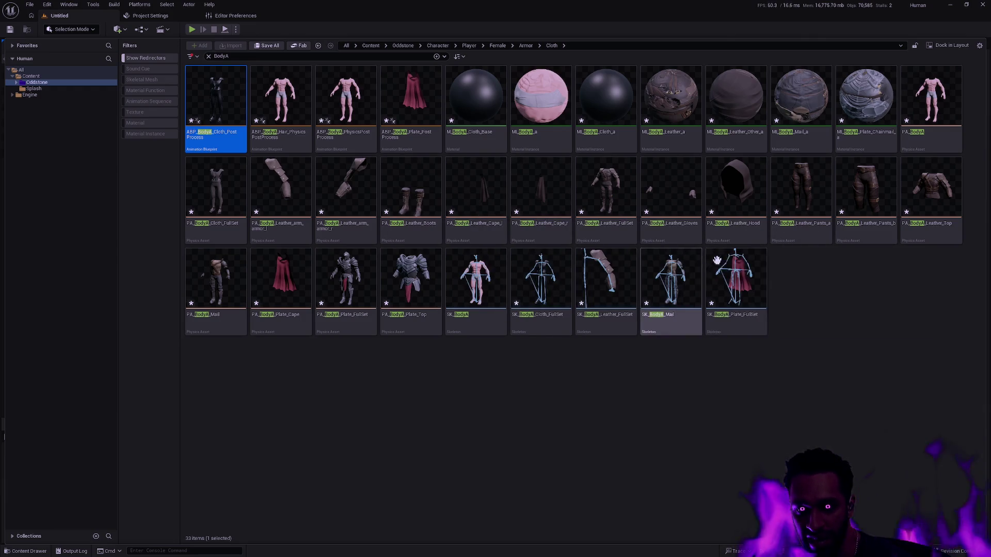
# Select and delete the ABP_BodyA_Cloth_PostProcess blueprint.
pyautogui.click(826, 287)
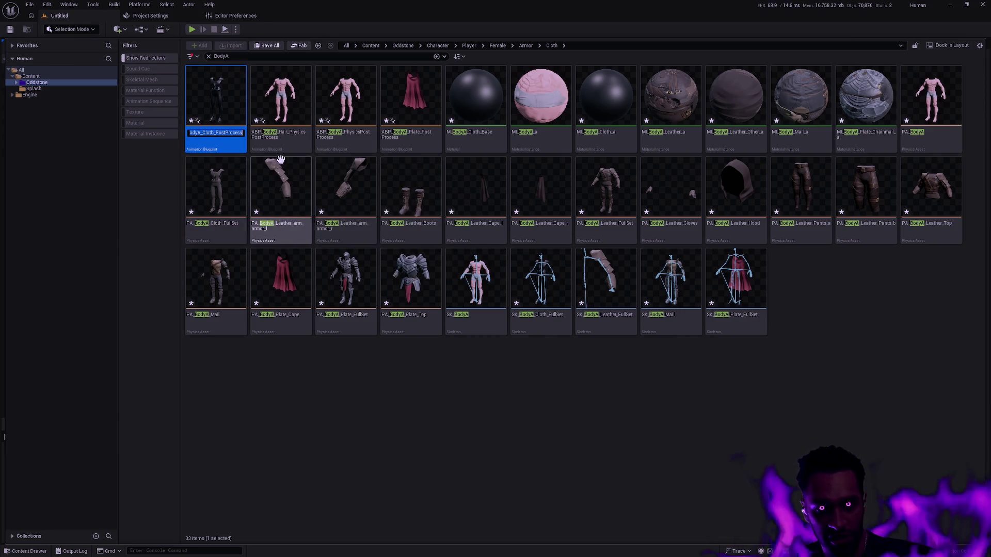
pyautogui.click(212, 129)
pyautogui.press('Delete')
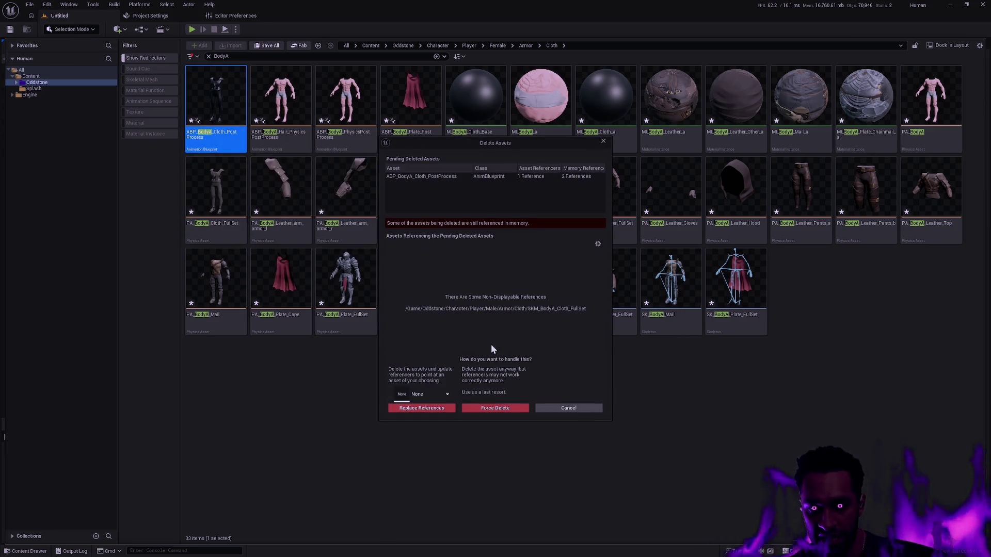
# Replace its references with ABP_Male_Cloth_PostProcess, confirm, and save the changed content.
pyautogui.click(431, 394)
pyautogui.hotkey('ctrl', 'v')
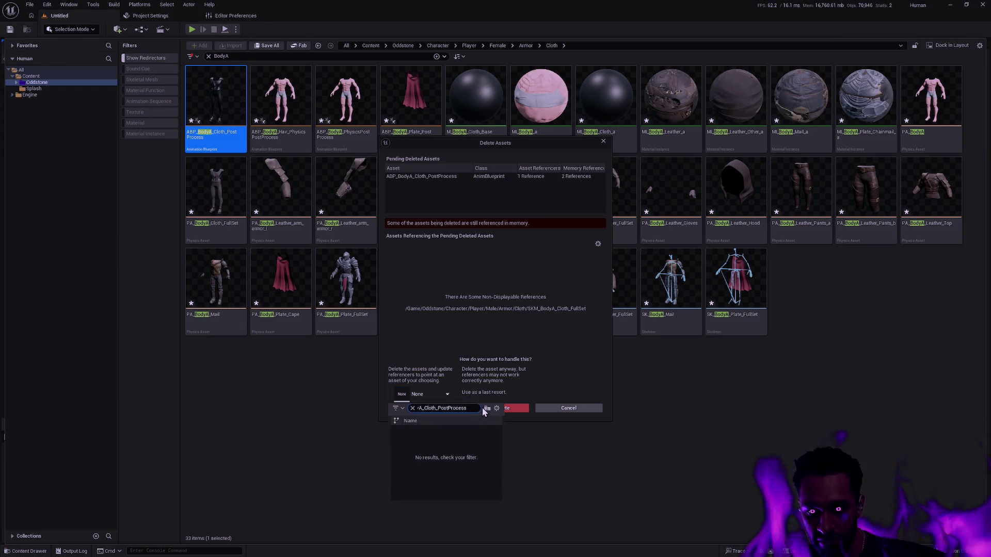
pyautogui.moveTo(467, 408); pyautogui.dragTo(371, 407)
pyautogui.click(439, 408)
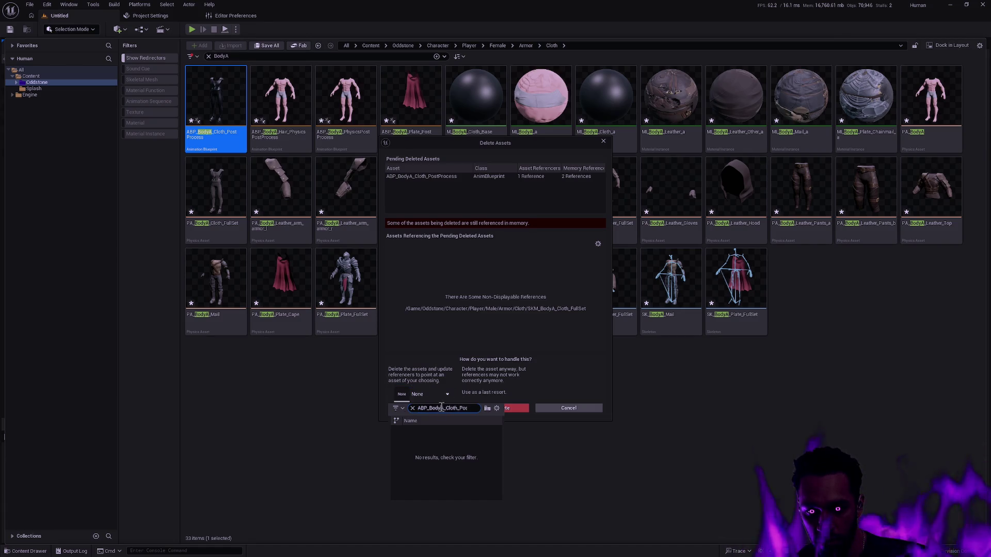
pyautogui.press('BackSpace')
pyautogui.press('BackSpace')
pyautogui.press('BackSpace')
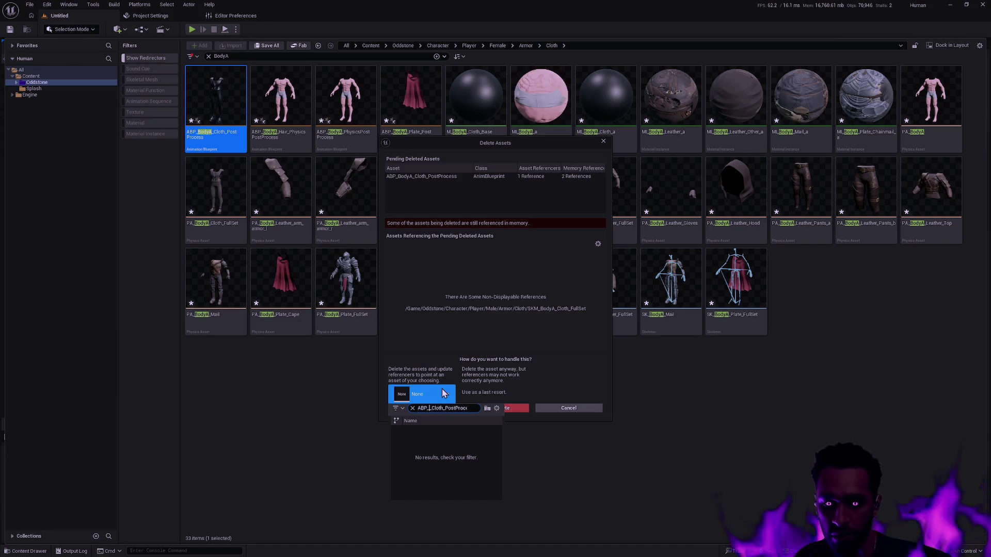
pyautogui.write('Male_')
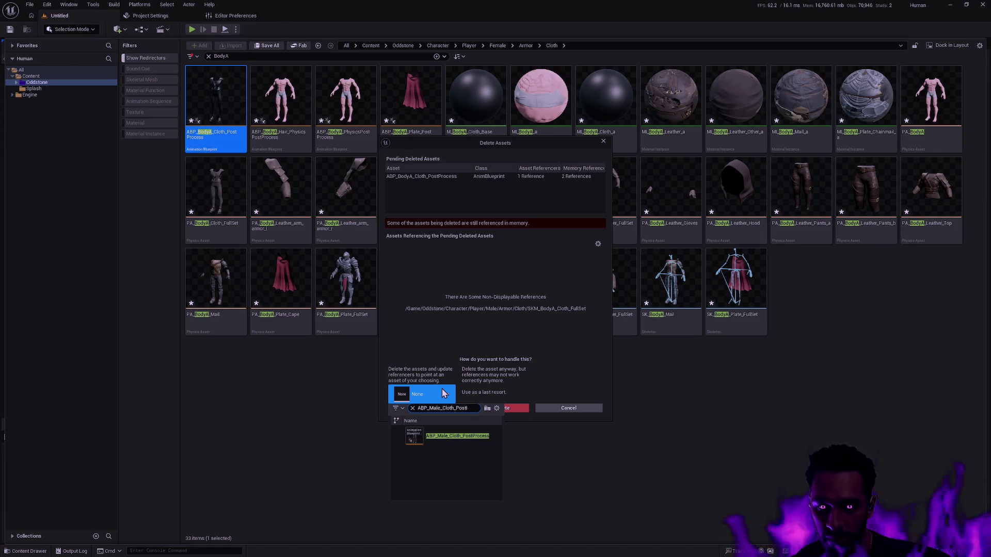
pyautogui.click(465, 438)
pyautogui.click(437, 408)
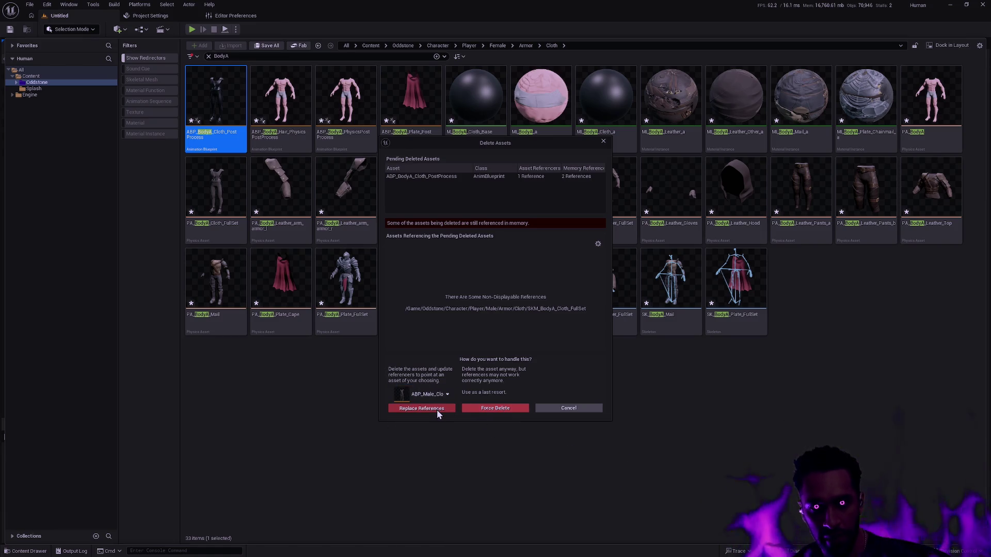
pyautogui.click(535, 304)
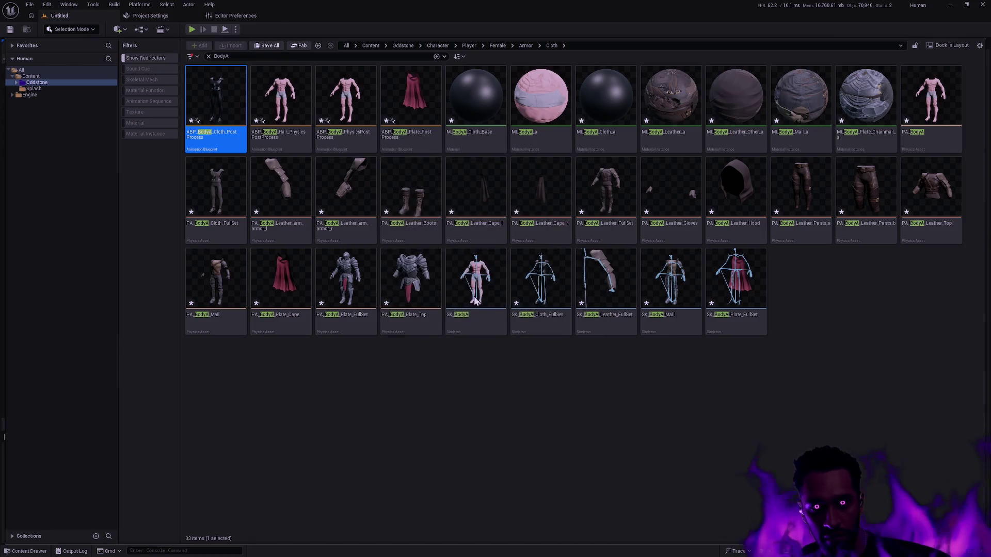
pyautogui.click(517, 370)
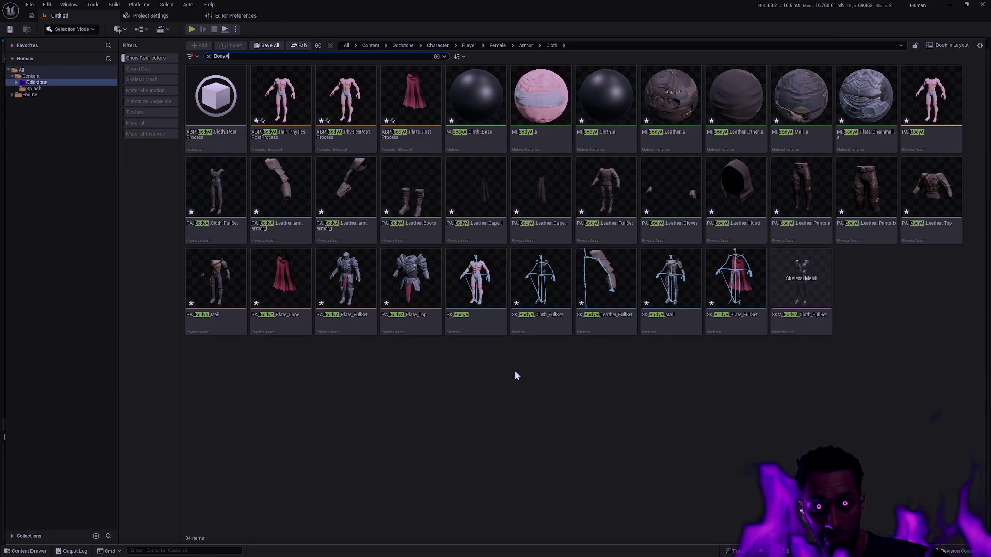
# Select and delete the ABP_BodyA_Hair_PhysicsPostProcess blueprint.
pyautogui.click(274, 170)
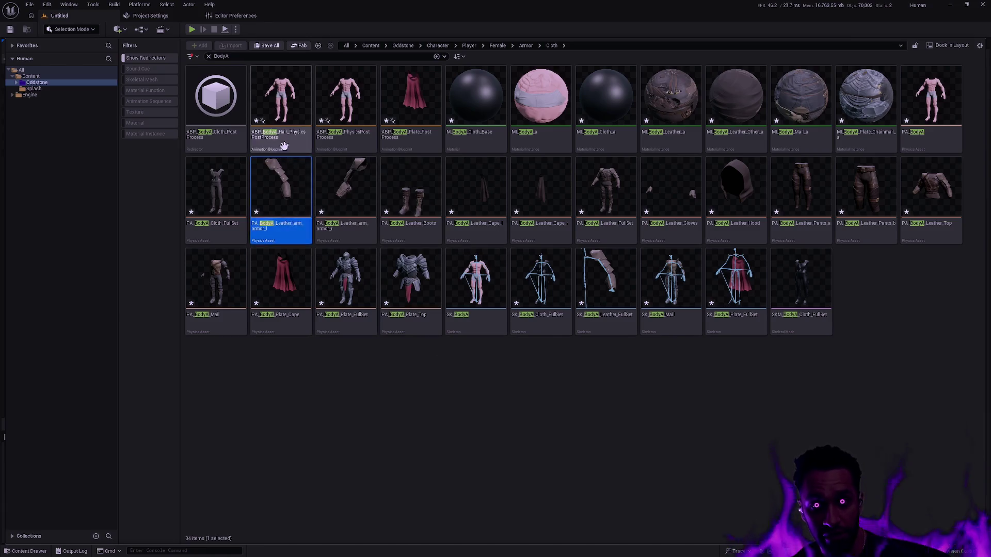
pyautogui.click(282, 147)
pyautogui.press('F2')
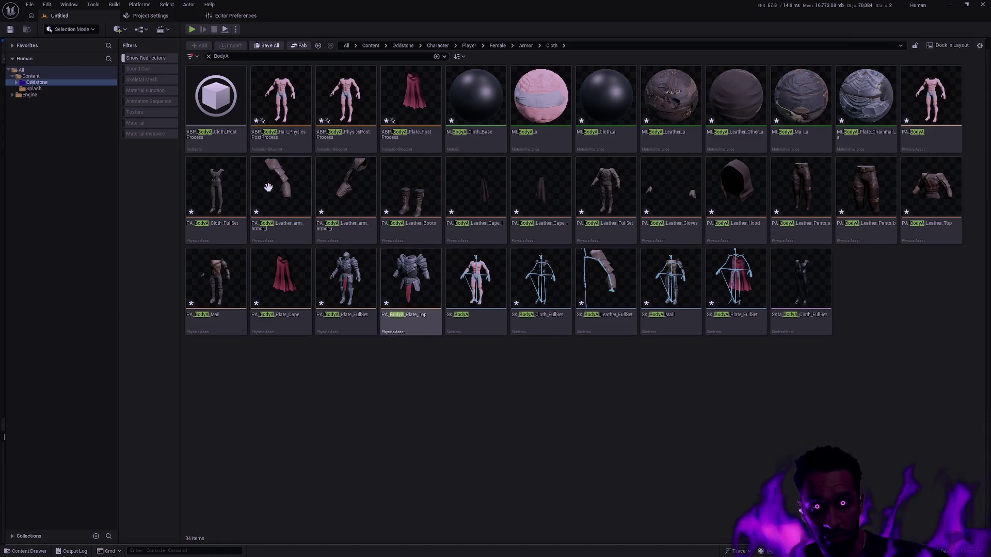
pyautogui.rightClick(283, 146)
pyautogui.click(308, 260)
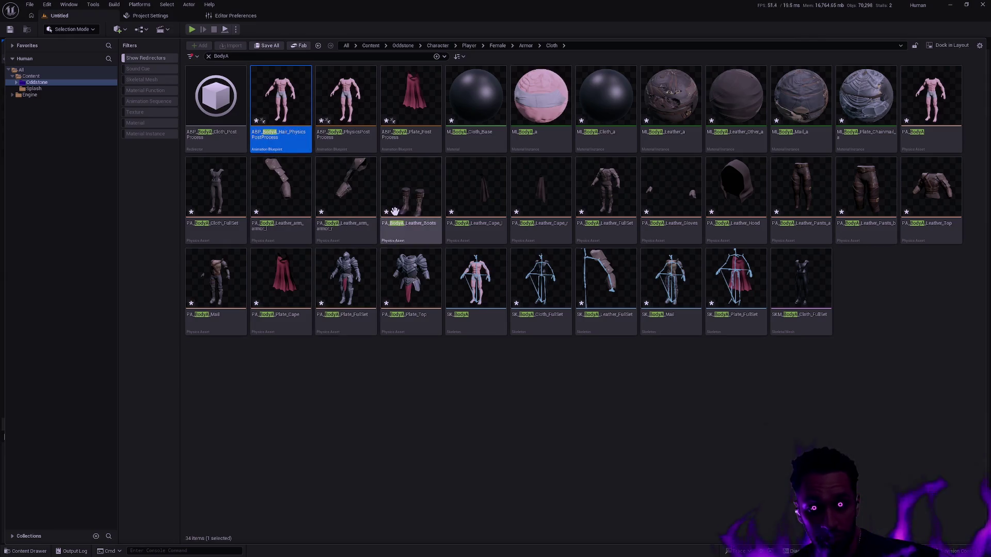
# Replace its references with ABP_Male_Hair_PhysicsPostProcess, confirm, and save the changed content.
pyautogui.click(429, 394)
pyautogui.write('_PhysicsPostProcess')
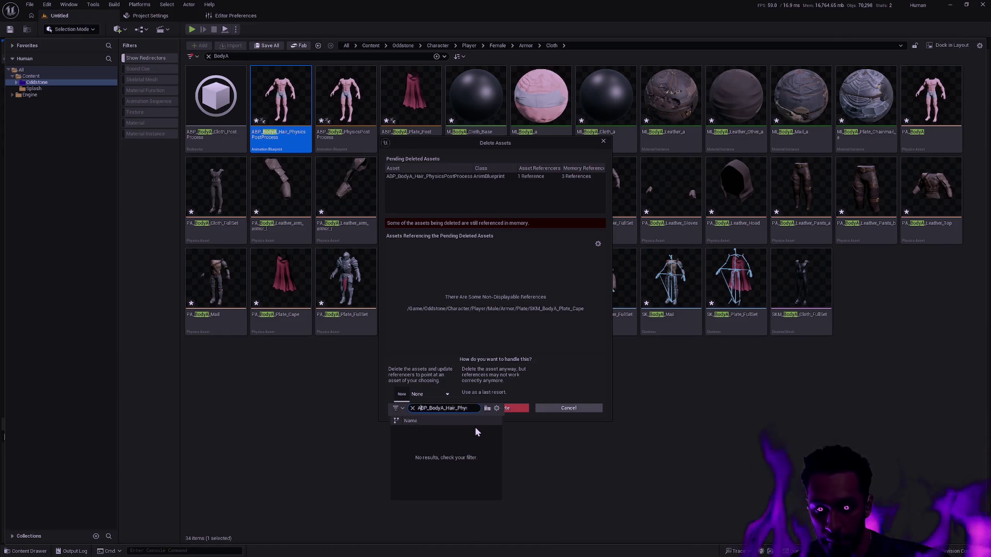
pyautogui.press('Delete')
pyautogui.press('Delete')
pyautogui.press('Delete')
pyautogui.write('Male')
pyautogui.click(465, 436)
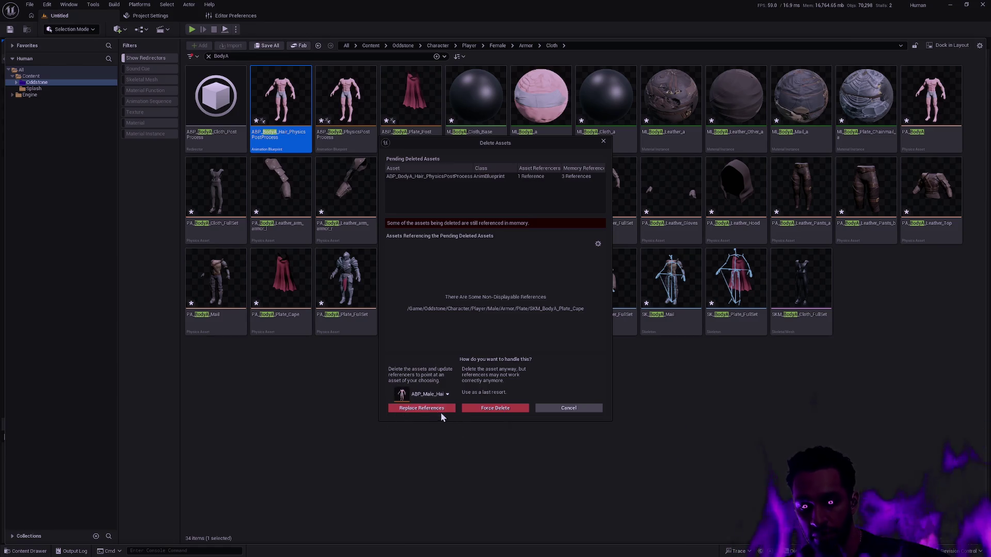
pyautogui.click(434, 409)
pyautogui.click(536, 305)
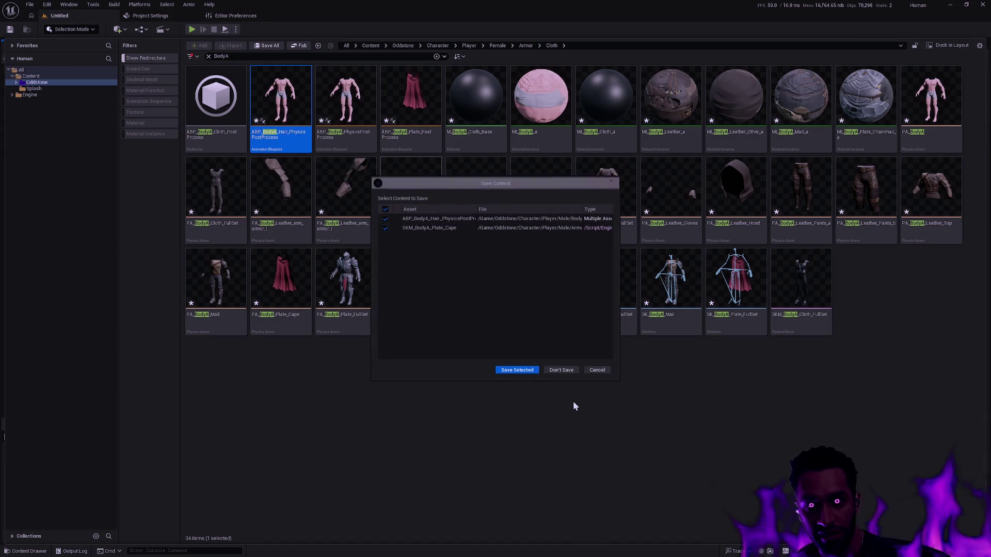
pyautogui.click(530, 371)
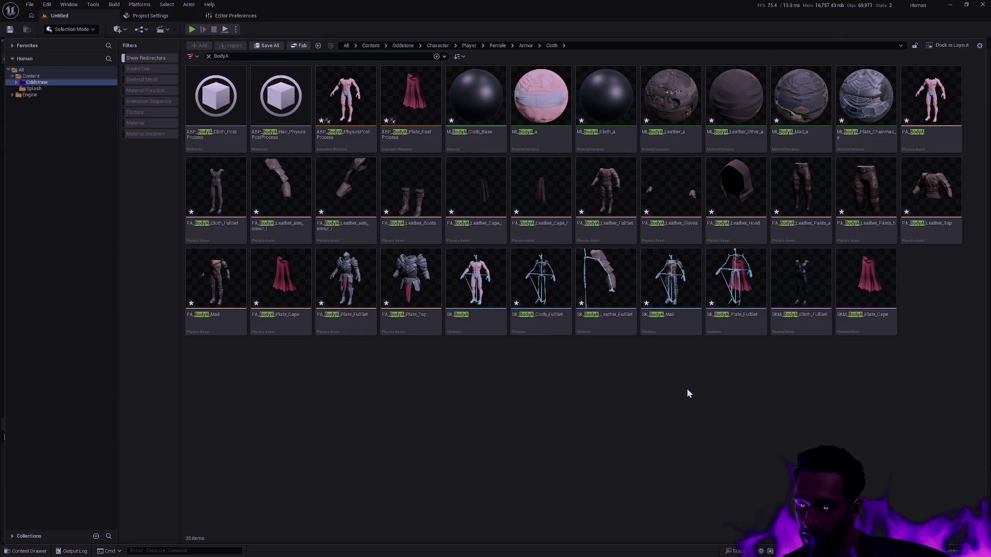
# Select the BodyA physics post-process blueprint, leaving its name unchanged.
pyautogui.click(364, 138)
pyautogui.press('F2')
pyautogui.click(500, 405)
pyautogui.click(336, 137)
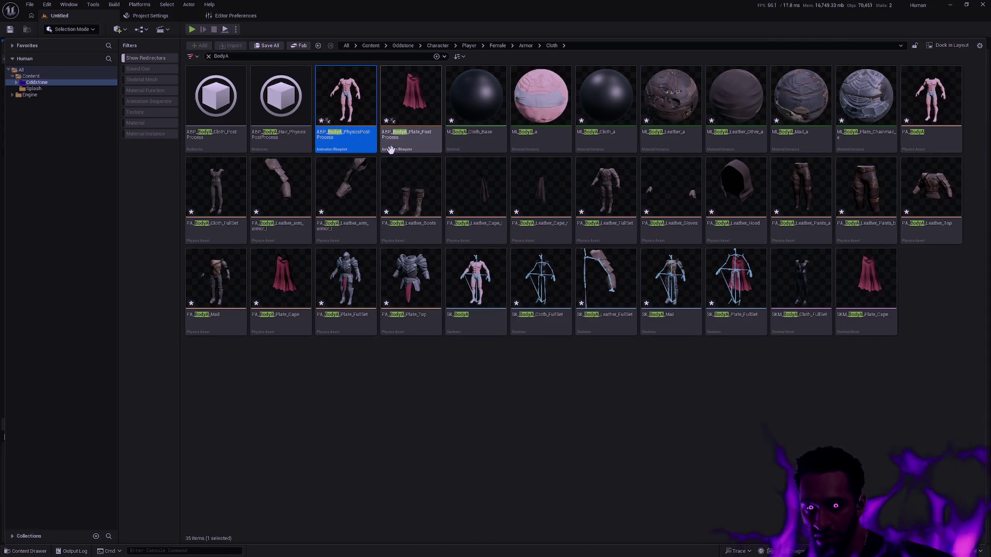
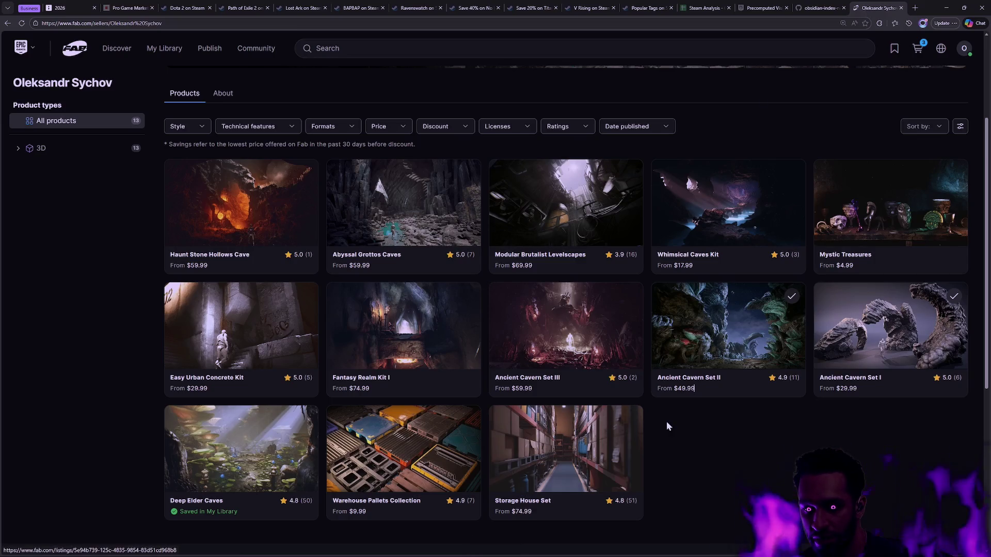
# Page through the Deep Elder Caves listing's preview gallery, then return to the seller's grid.
pyautogui.click(302, 455)
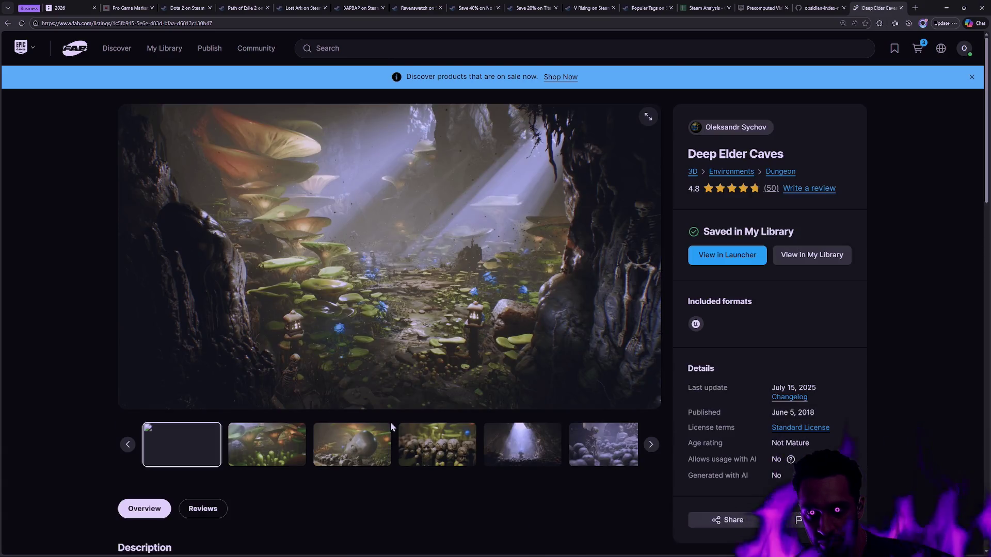
pyautogui.click(348, 464)
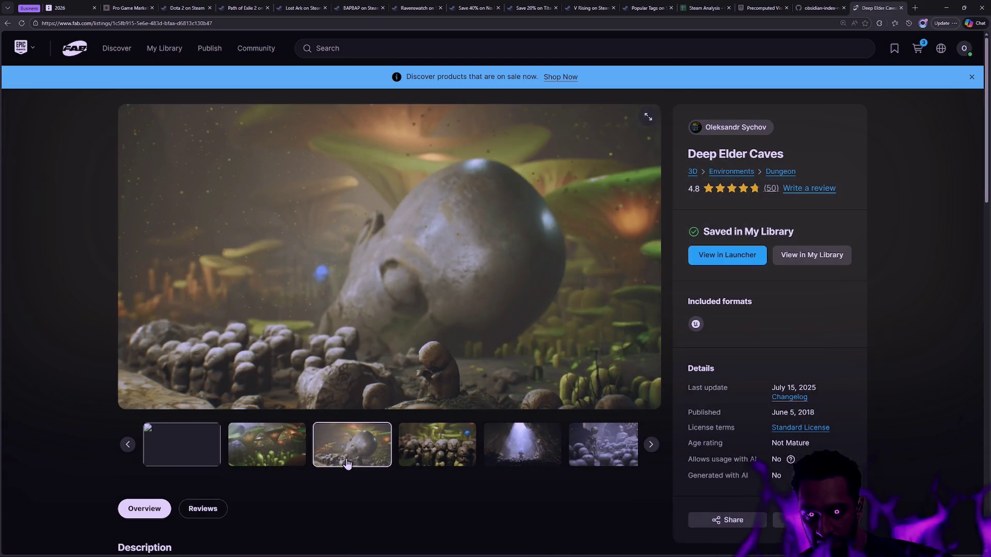
pyautogui.click(413, 448)
pyautogui.click(442, 447)
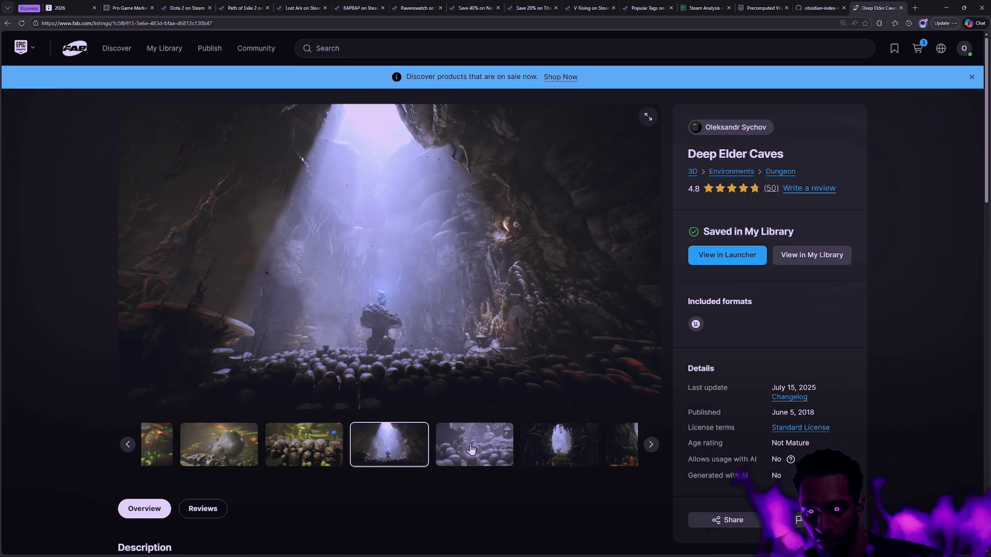
pyautogui.click(474, 450)
pyautogui.click(475, 451)
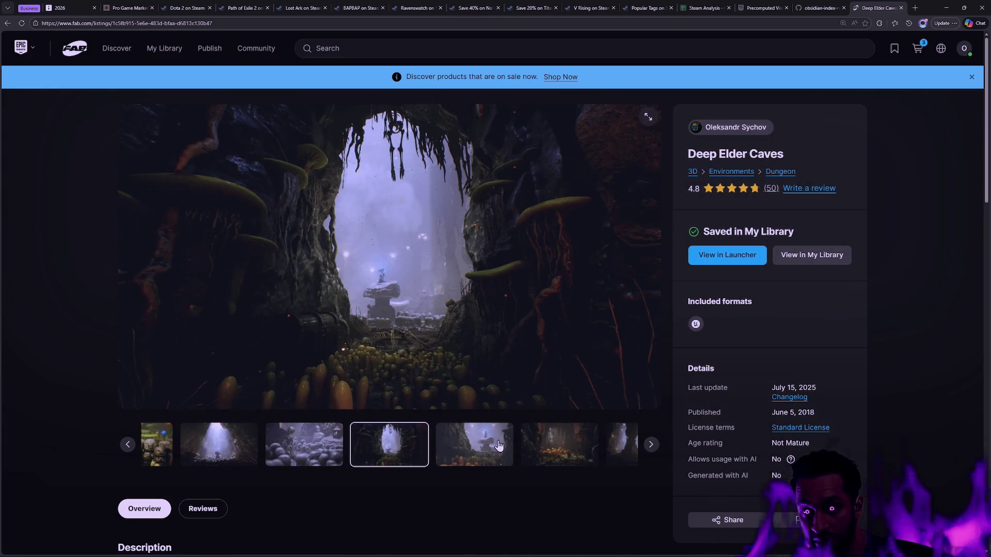
pyautogui.click(499, 445)
pyautogui.hotkey('alt', 'Left')
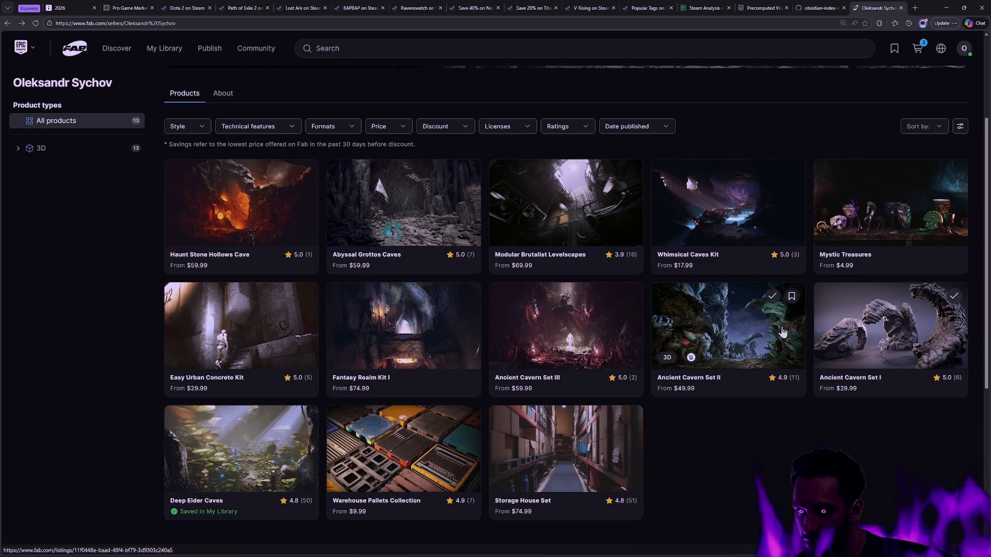
# Page through the Ancient Cavern Set I gallery to the cave interior image, then return.
pyautogui.click(894, 336)
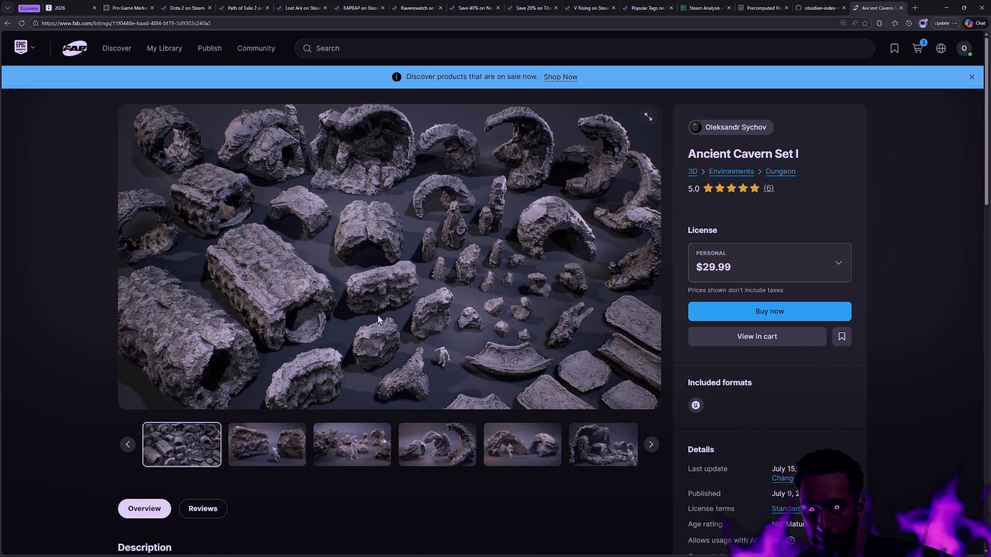
pyautogui.click(273, 438)
pyautogui.click(438, 446)
pyautogui.click(467, 453)
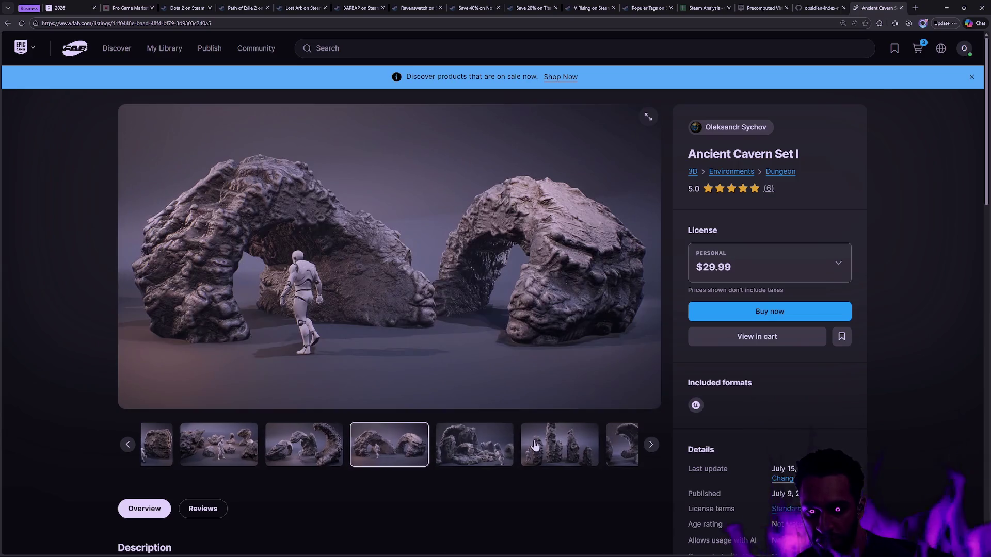
pyautogui.click(564, 453)
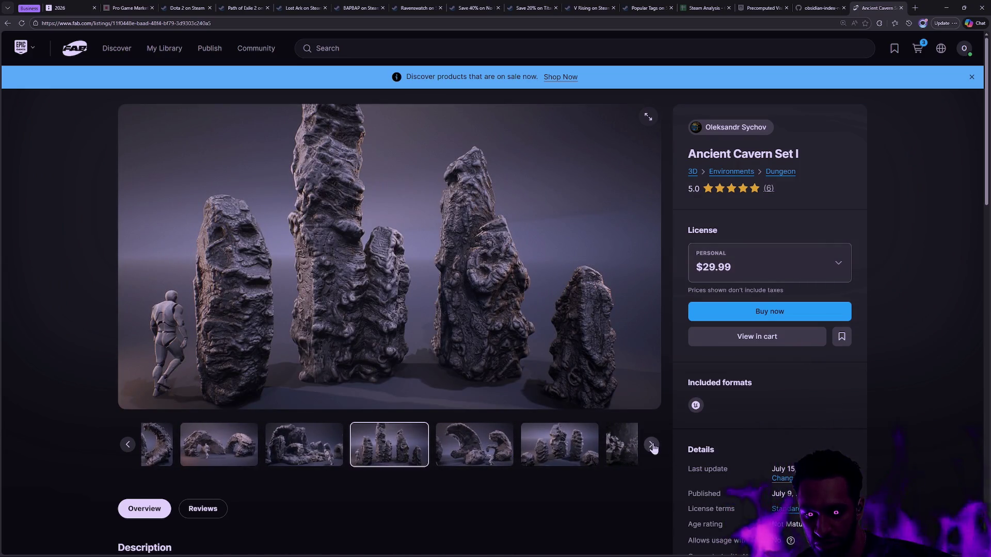
pyautogui.click(652, 445)
pyautogui.click(652, 445)
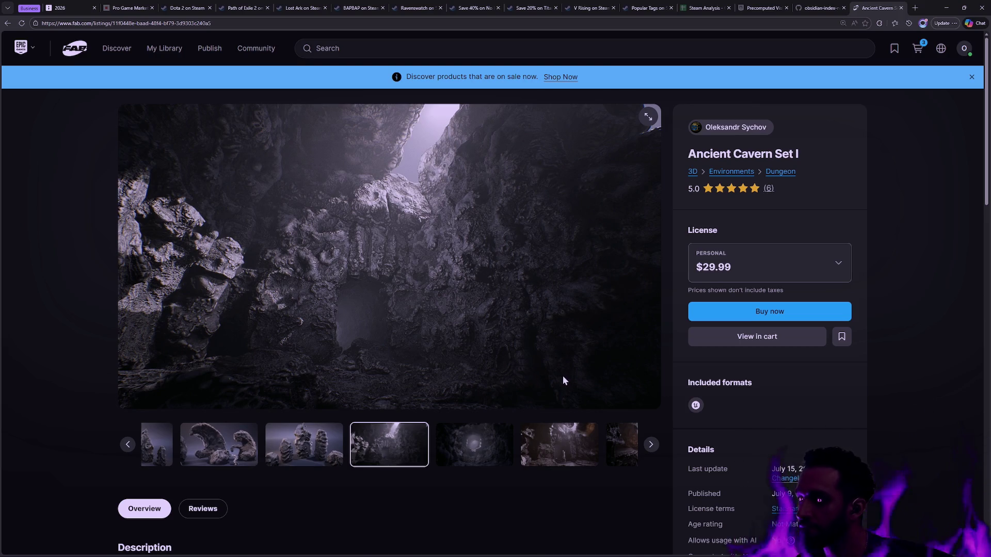
pyautogui.click(730, 127)
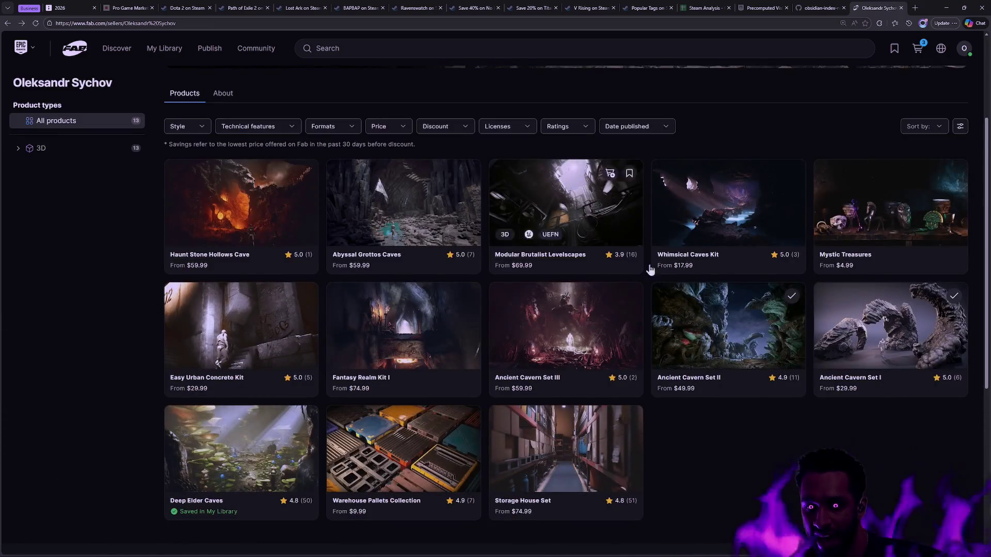
# Glance at the Ancient Cavern Set II listing, then reopen Ancient Cavern Set I.
pyautogui.click(758, 330)
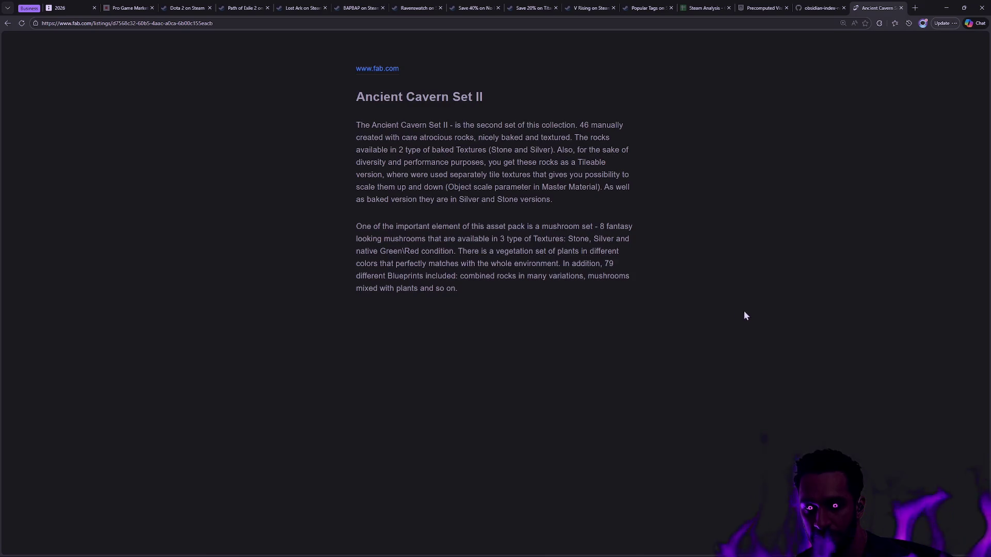
pyautogui.hotkey('alt', 'Left')
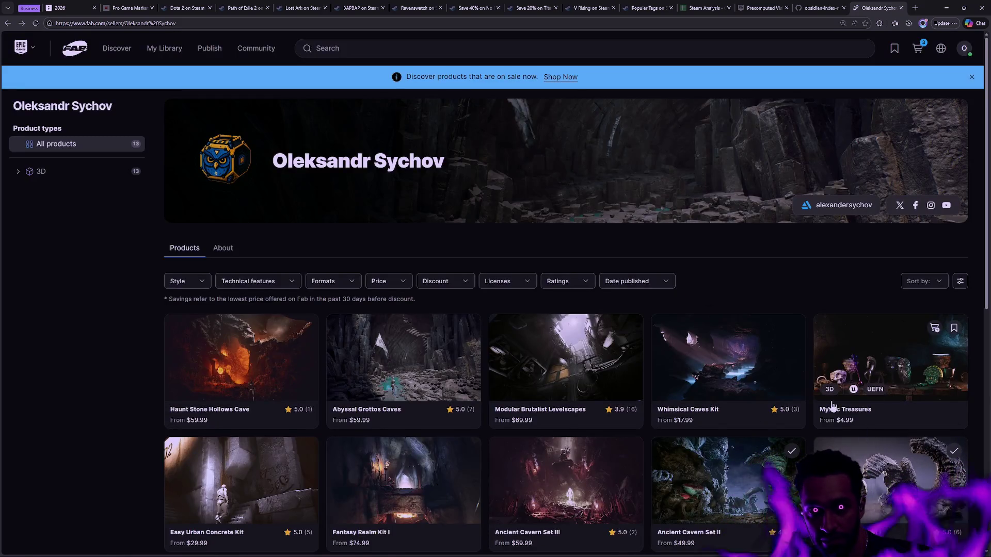
pyautogui.scroll(-5, 884, 318)
pyautogui.click(884, 318)
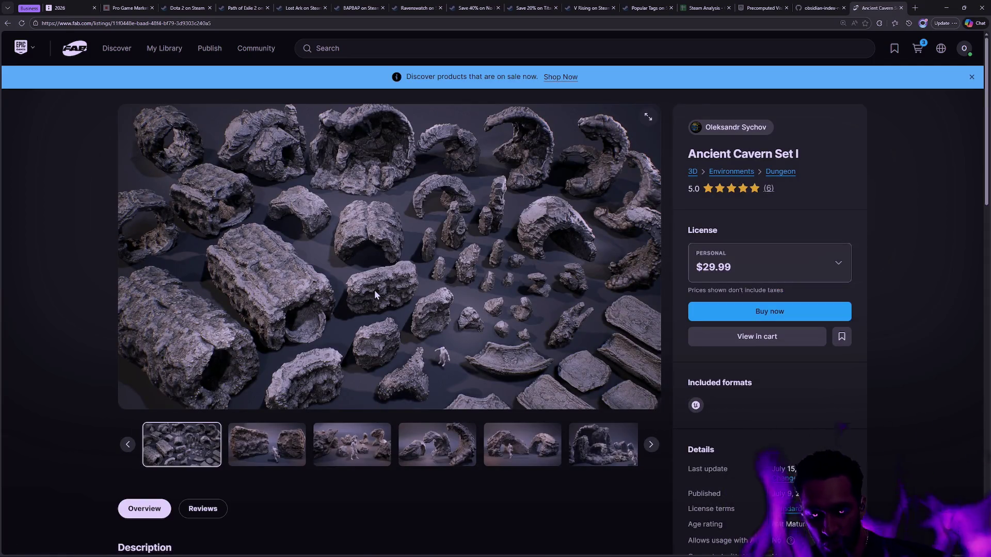
pyautogui.hotkey('alt', 'Left')
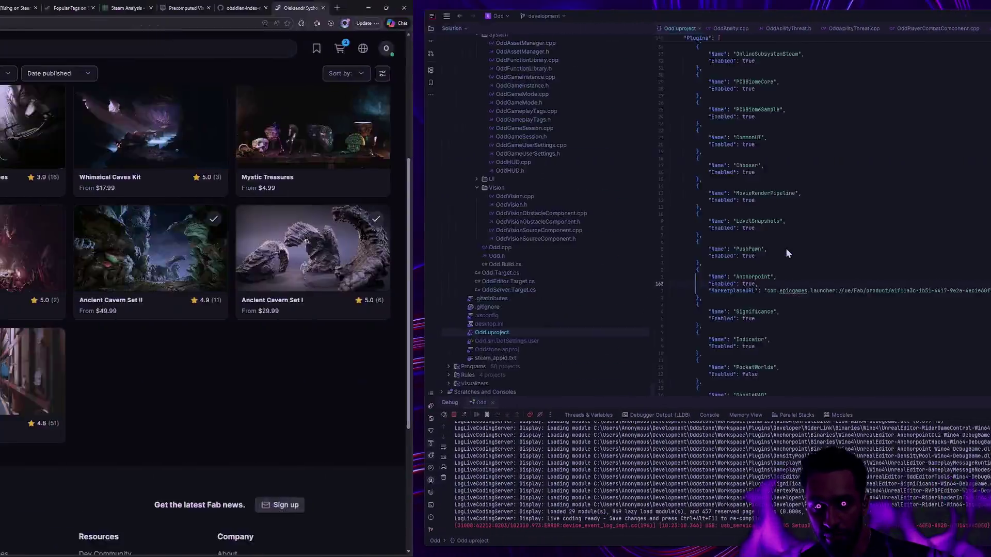
# Bring the browser with the seller's cave product grid back in front of Rider.
pyautogui.click(188, 19)
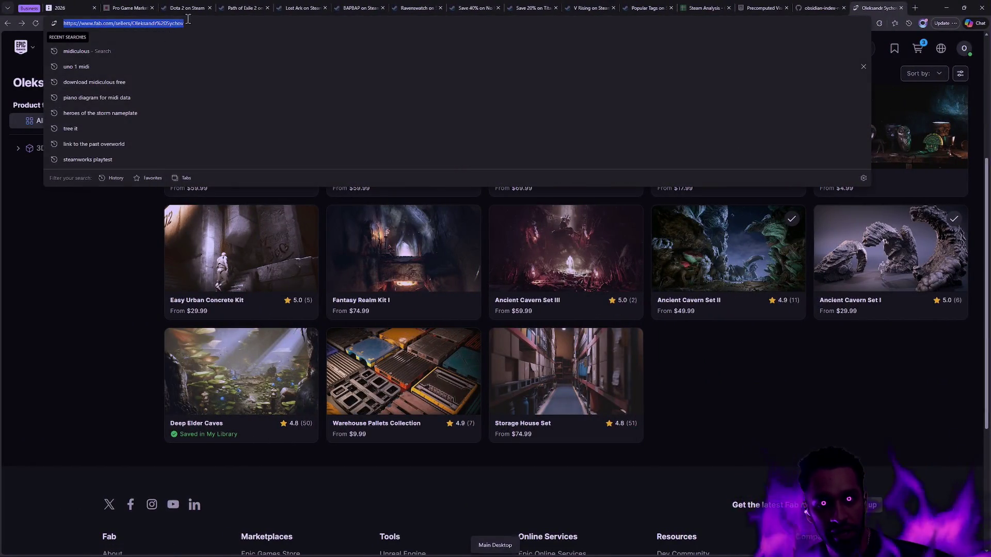
pyautogui.click(184, 23)
pyautogui.write('mayjen')
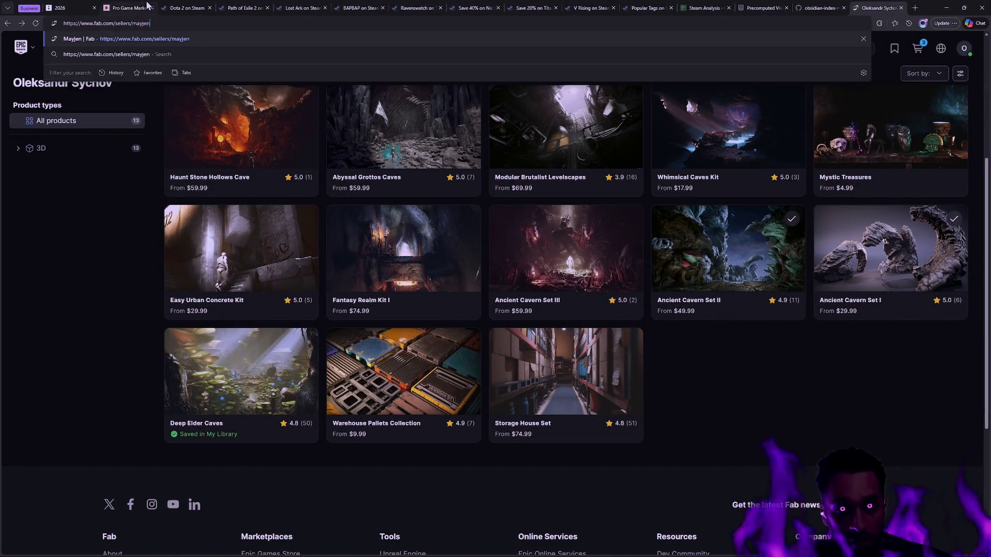
pyautogui.press('Return')
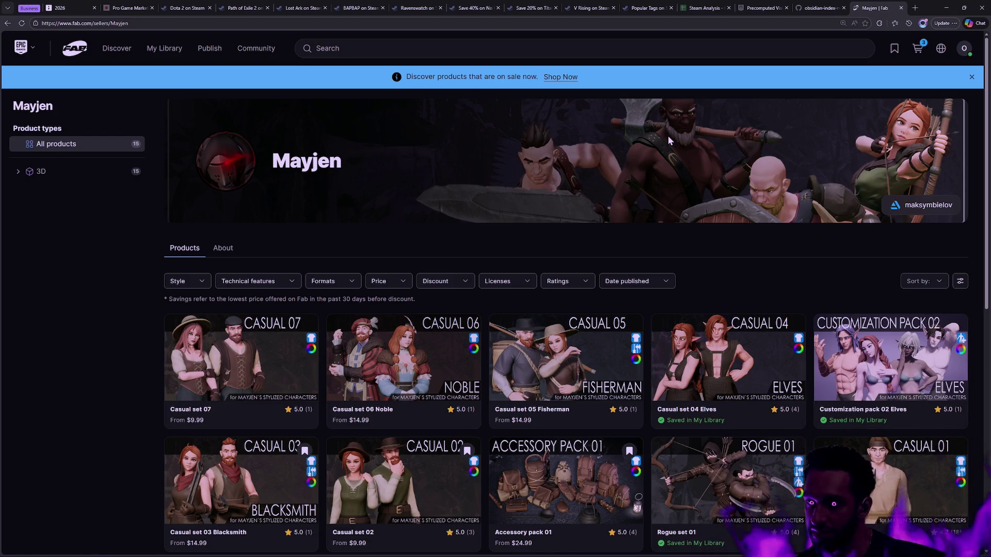
pyautogui.scroll(-3, 670, 140)
pyautogui.scroll(-2, 705, 185)
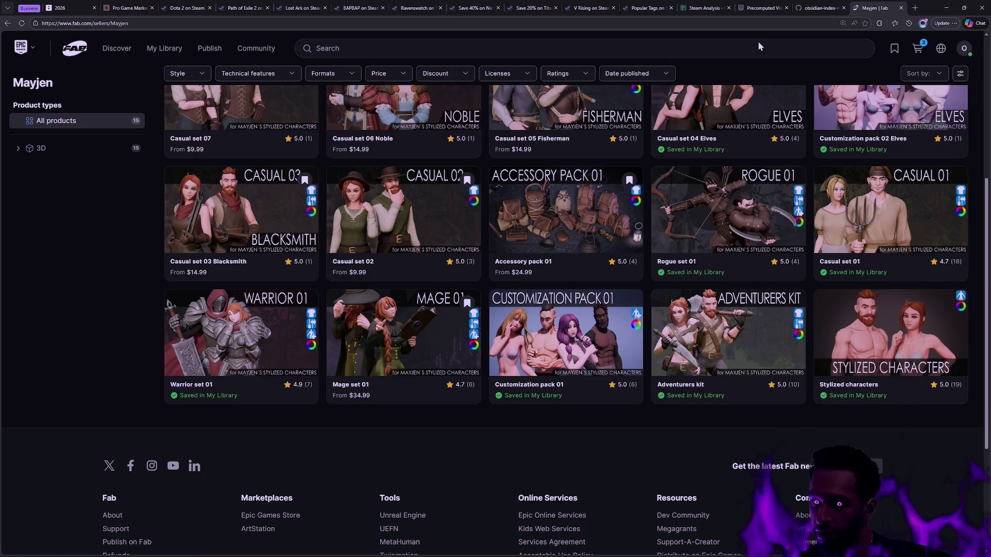
pyautogui.hotkey('alt', 'Left')
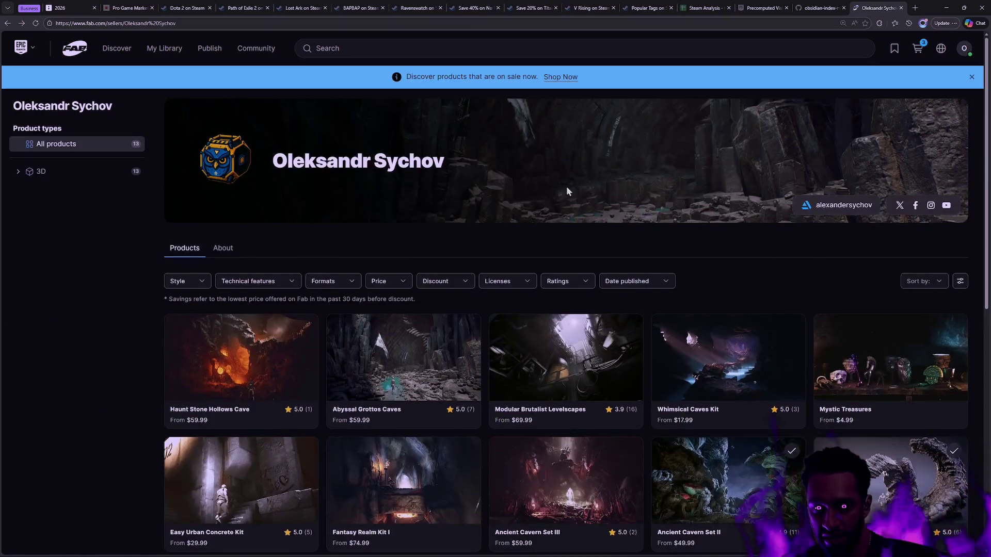
# Page through the Ancient Cavern Set II gallery images, then briefly revisit Ancient Cavern Set I.
pyautogui.scroll(-3, 692, 243)
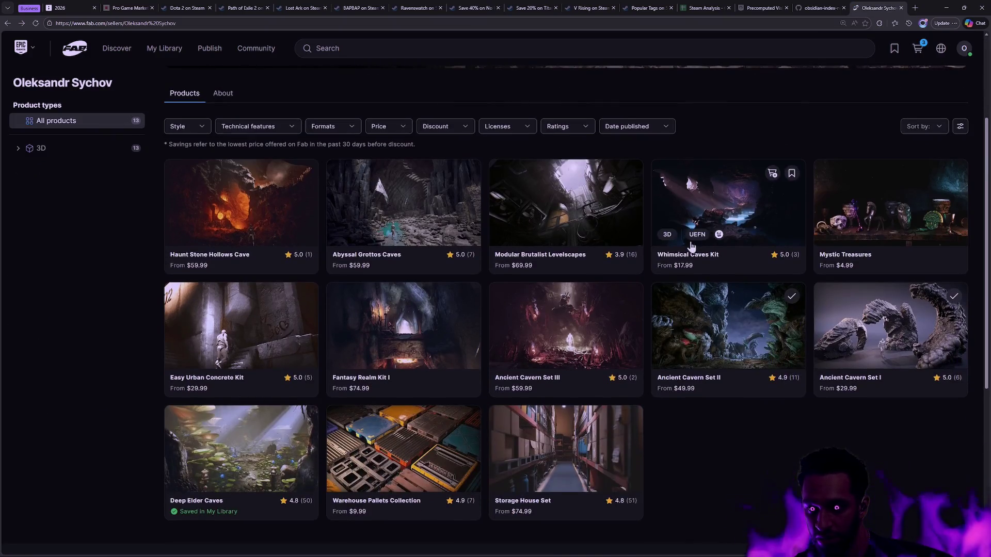
pyautogui.click(790, 335)
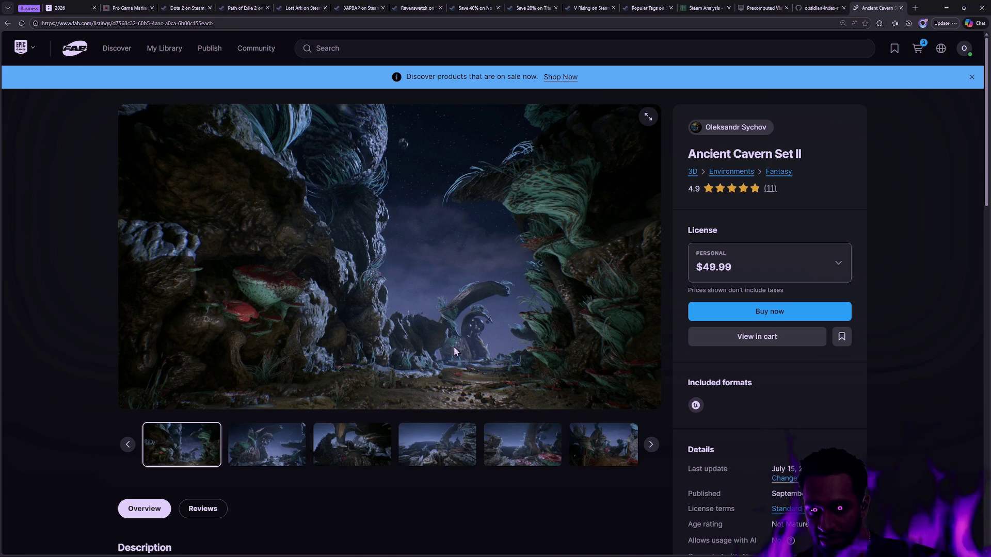
pyautogui.click(650, 447)
pyautogui.click(650, 446)
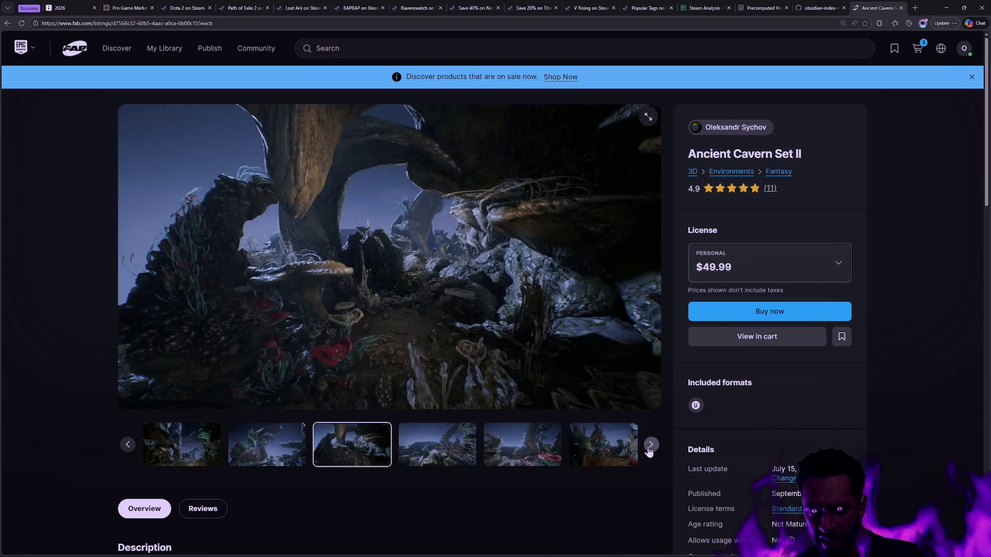
pyautogui.click(650, 447)
pyautogui.click(650, 447)
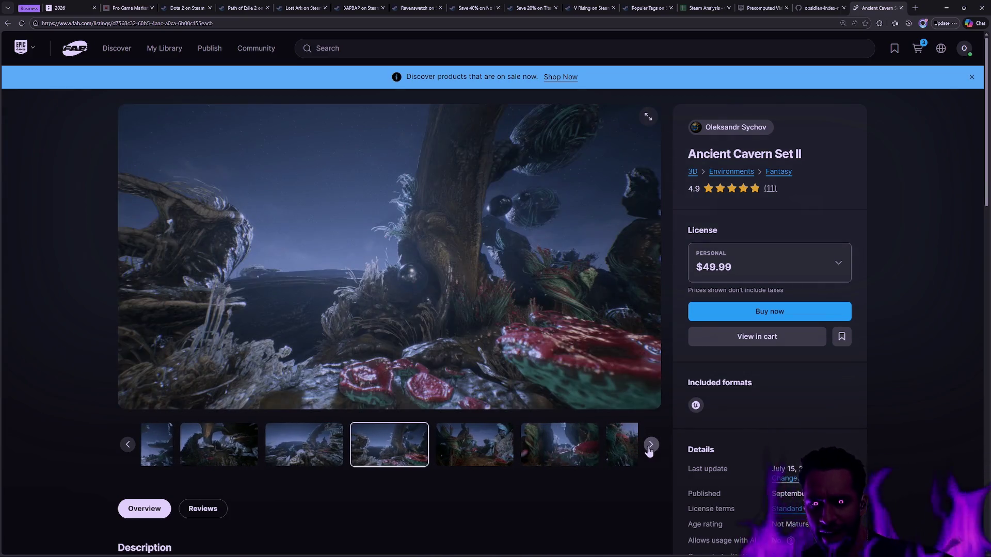
pyautogui.click(651, 447)
pyautogui.click(650, 447)
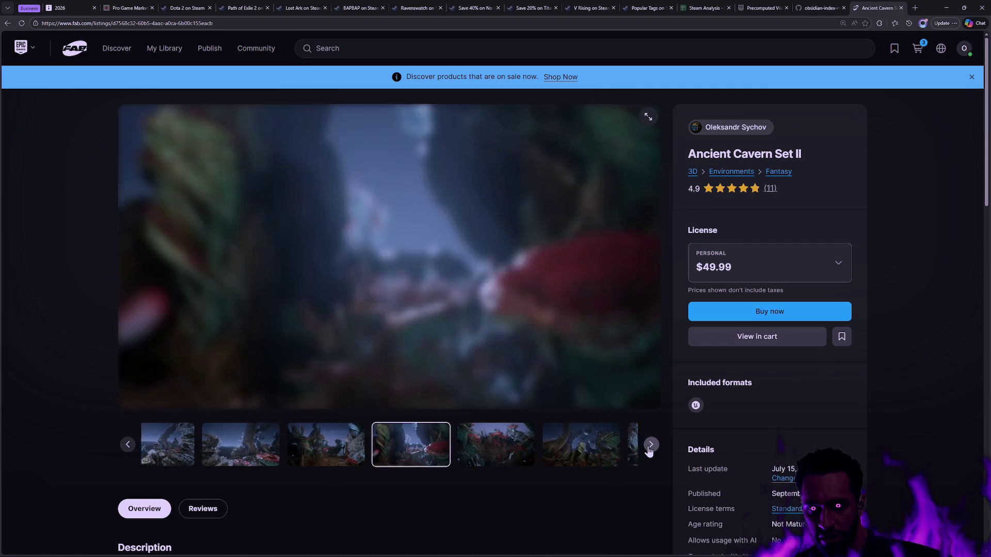
pyautogui.hotkey('alt', 'Left')
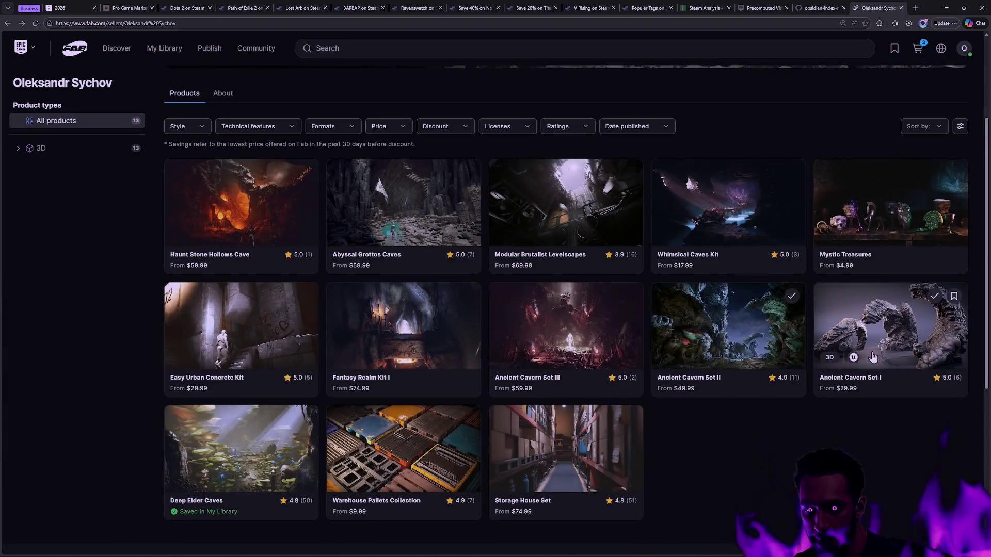
pyautogui.click(871, 357)
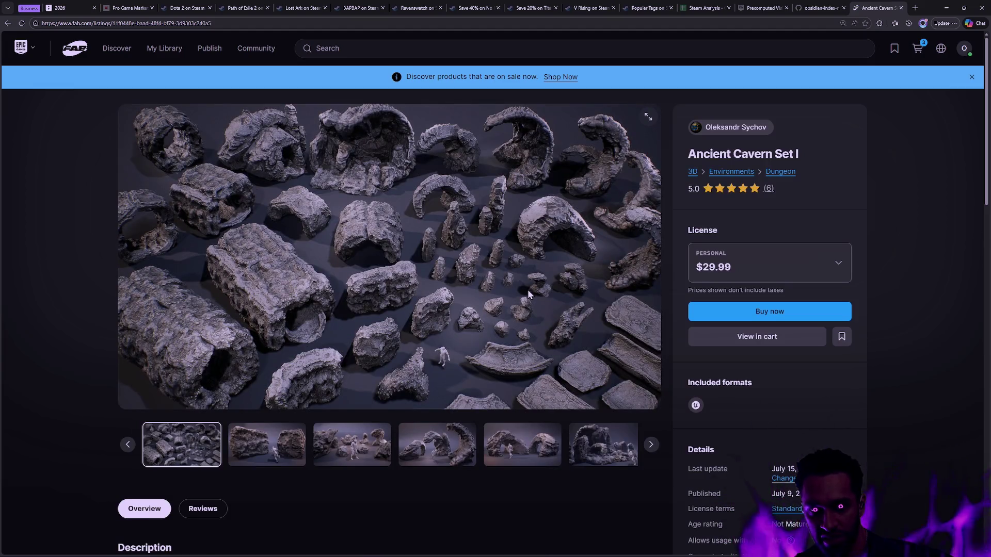
pyautogui.hotkey('alt', 'Left')
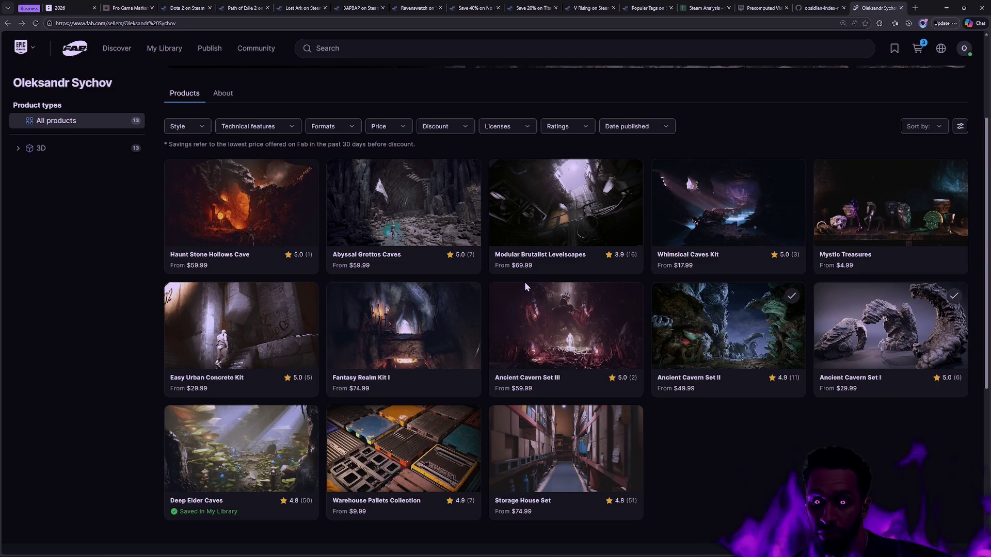
# Search the seller's storefront for 'megascans'.
pyautogui.moveTo(433, 172)
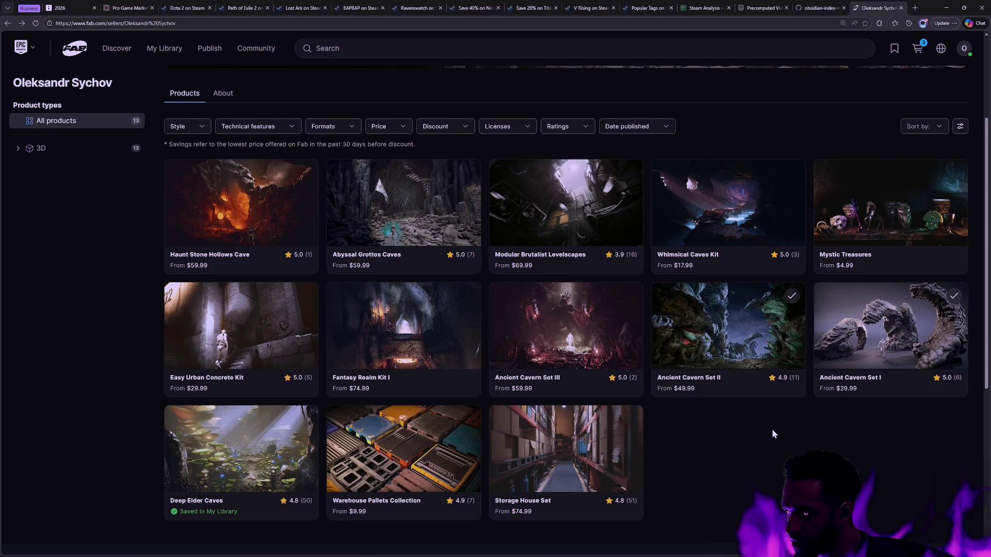
pyautogui.scroll(1, 297, 107)
pyautogui.scroll(5, 297, 112)
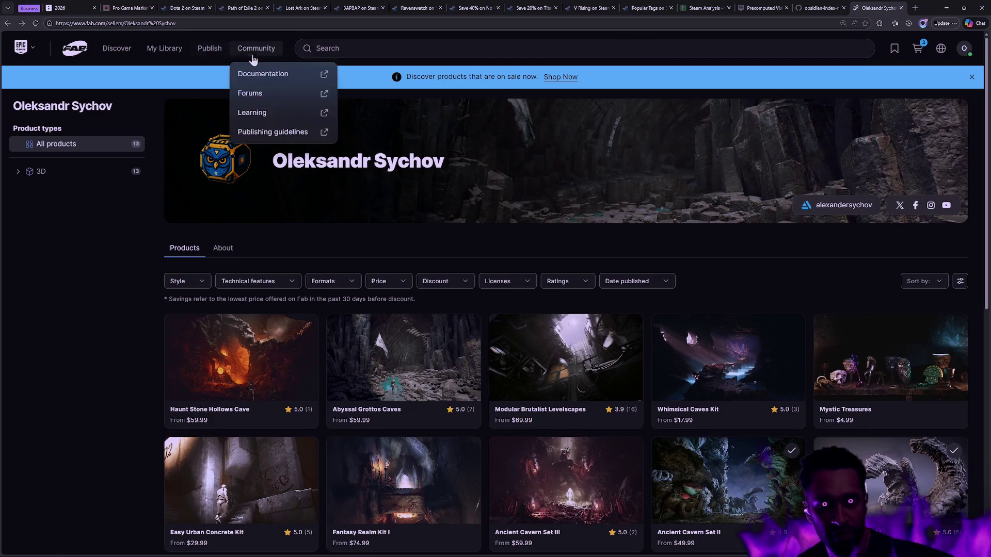
pyautogui.click(393, 51)
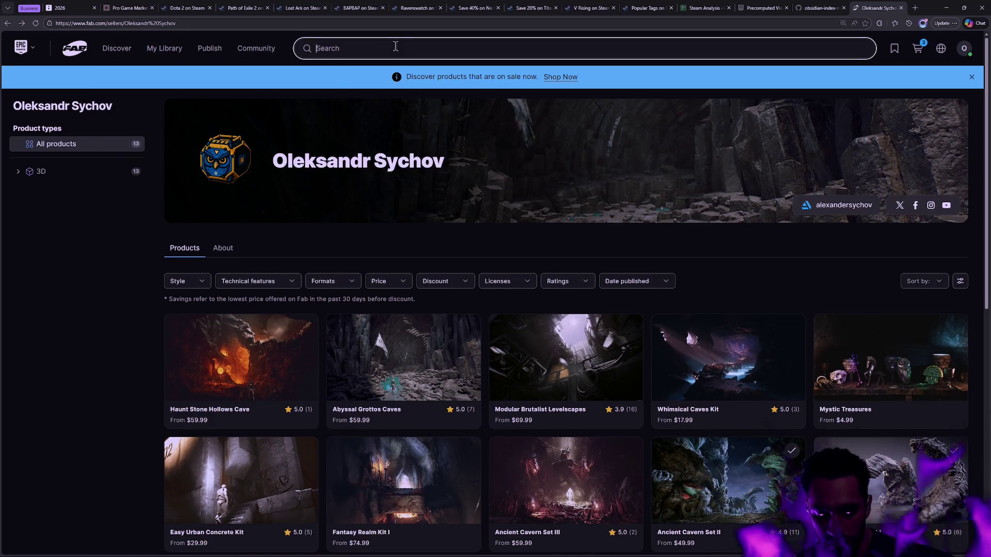
pyautogui.write('megascans')
pyautogui.press('Return')
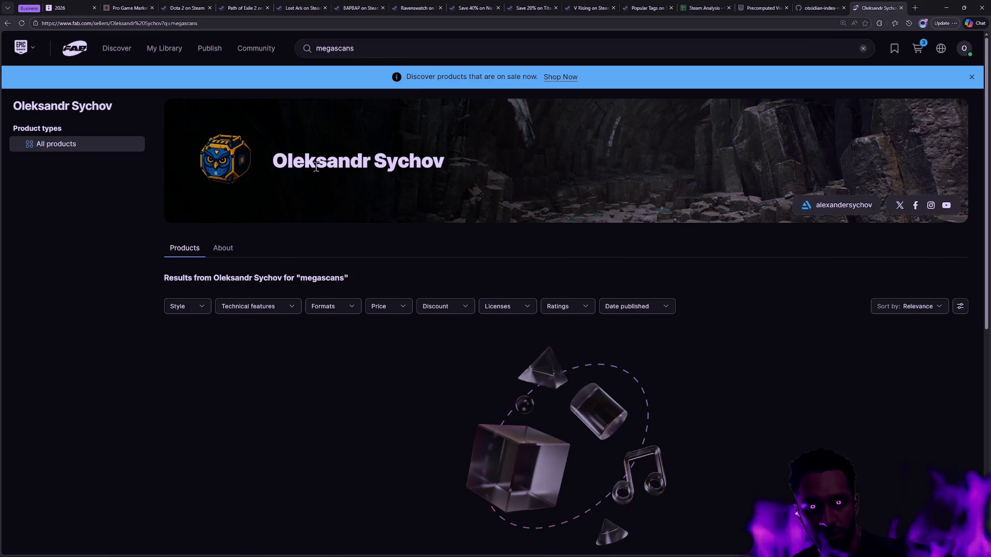
# Scroll the Discover home page and open the Material & Textures category.
pyautogui.click(75, 48)
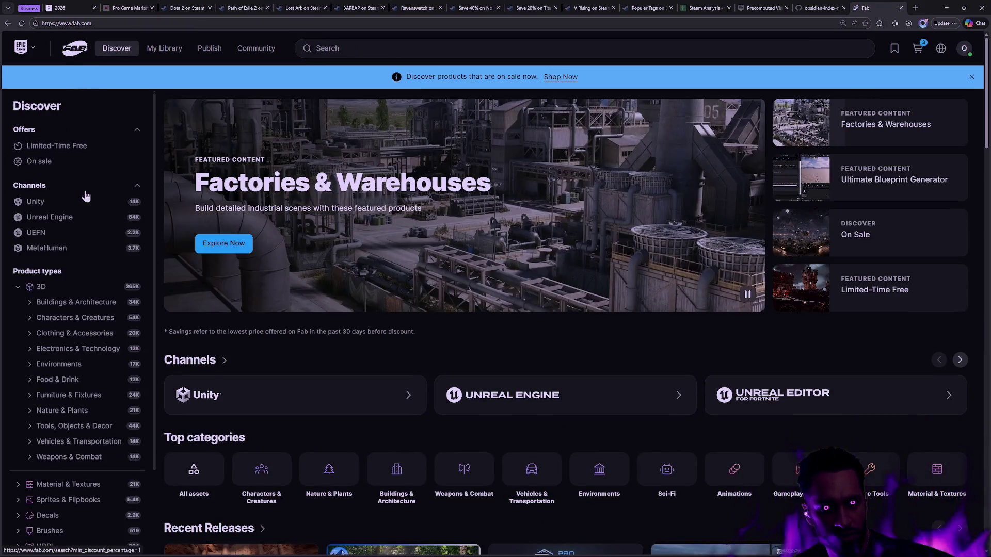
pyautogui.scroll(-2, 86, 248)
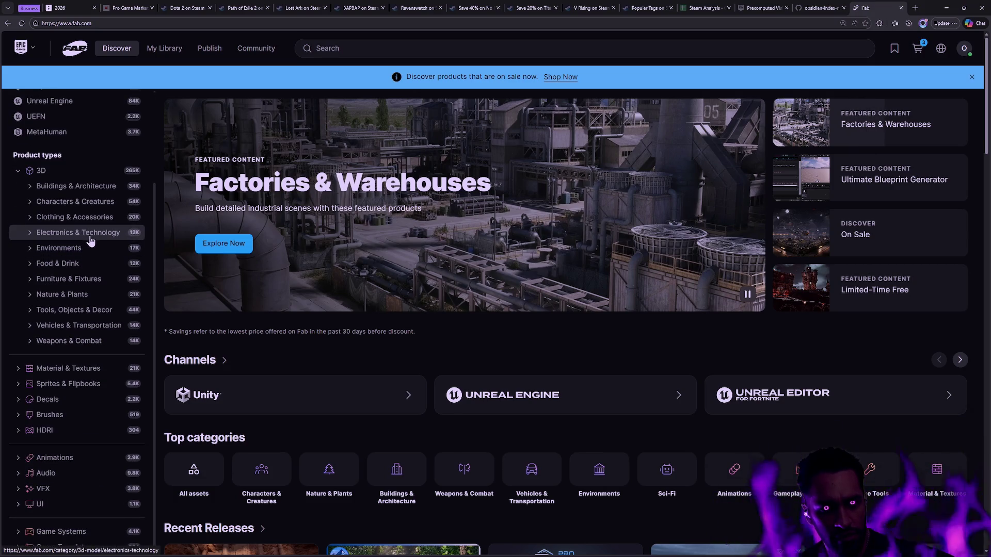
pyautogui.scroll(-1, 91, 247)
pyautogui.scroll(-2, 91, 240)
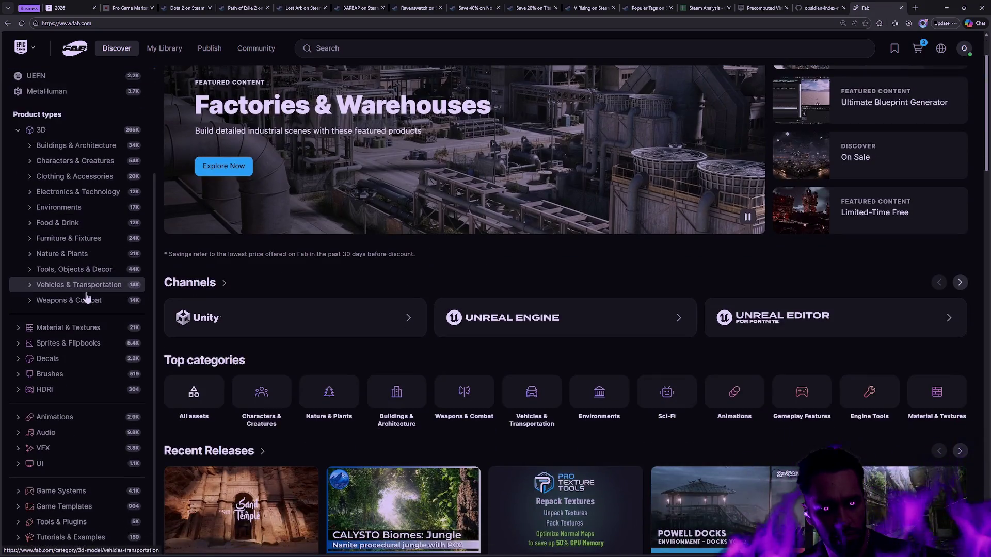
pyautogui.click(84, 333)
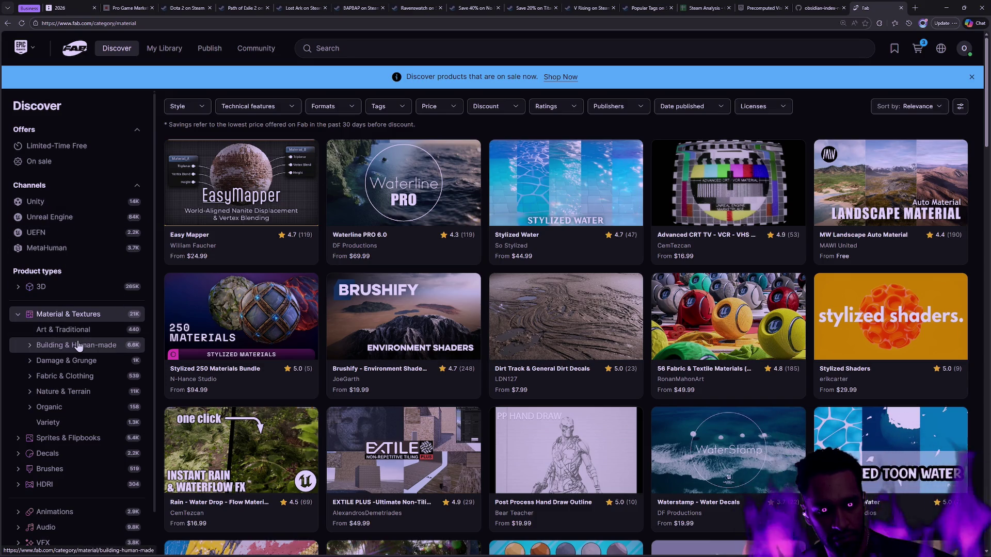
pyautogui.scroll(-15, 553, 411)
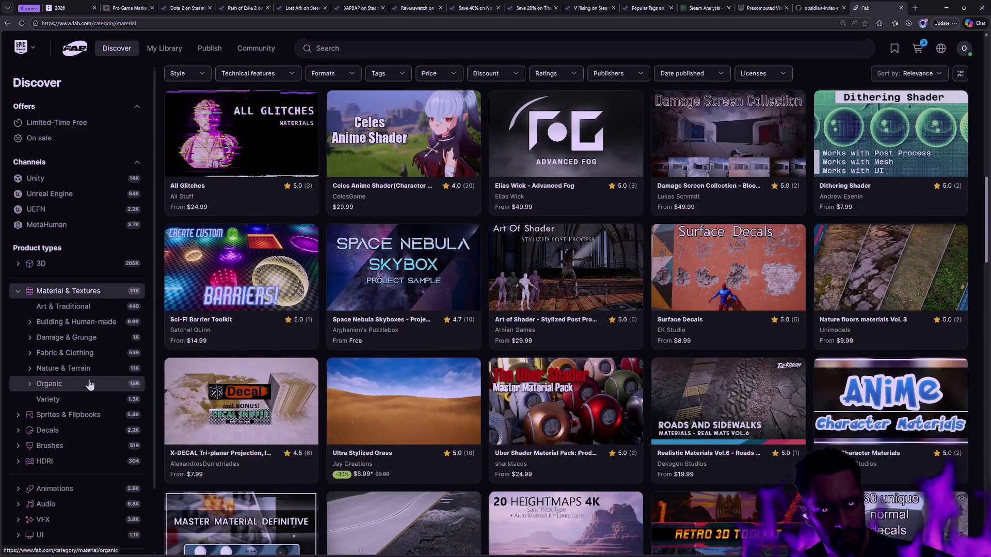
# Browse the Nature & Terrain materials, then go back to Discover.
pyautogui.click(82, 374)
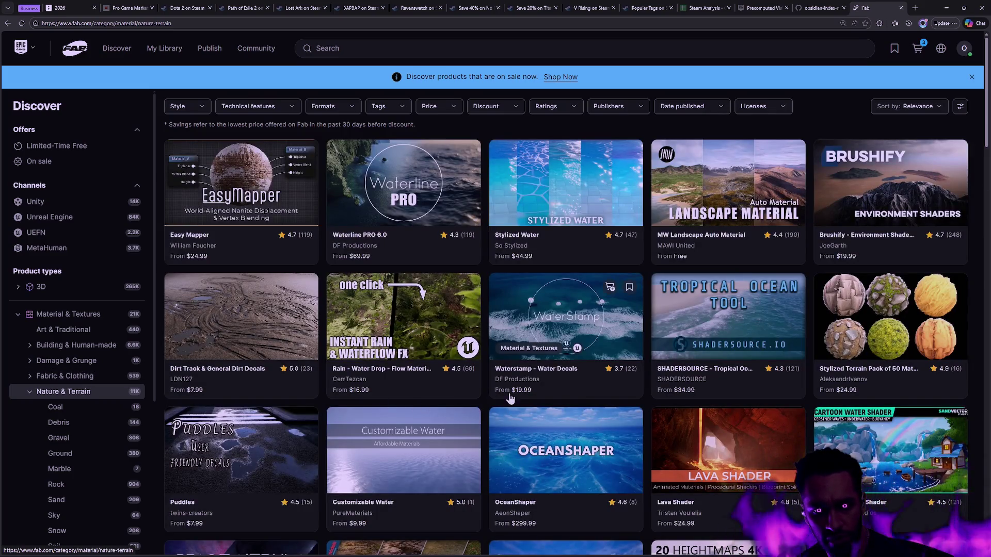
pyautogui.scroll(-6, 569, 401)
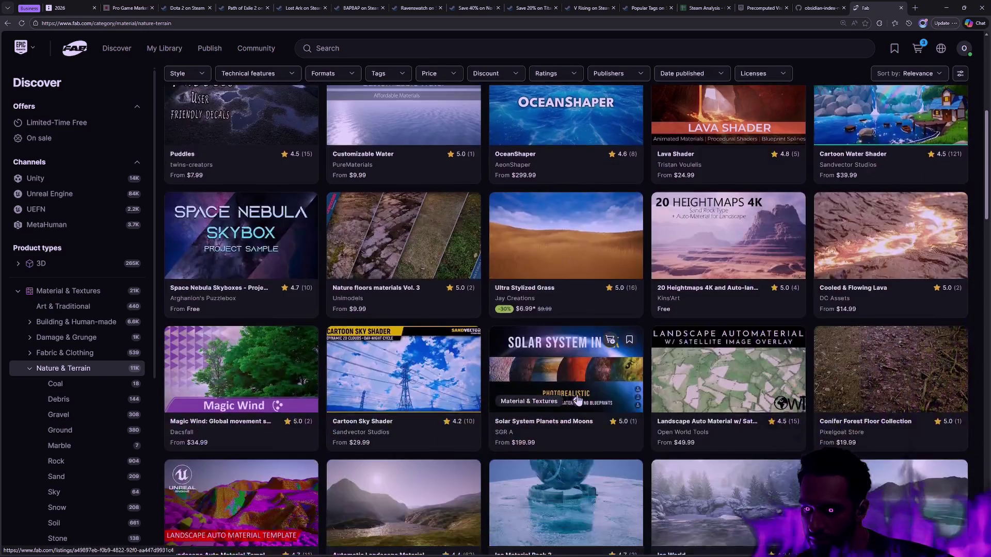
pyautogui.scroll(-6, 577, 400)
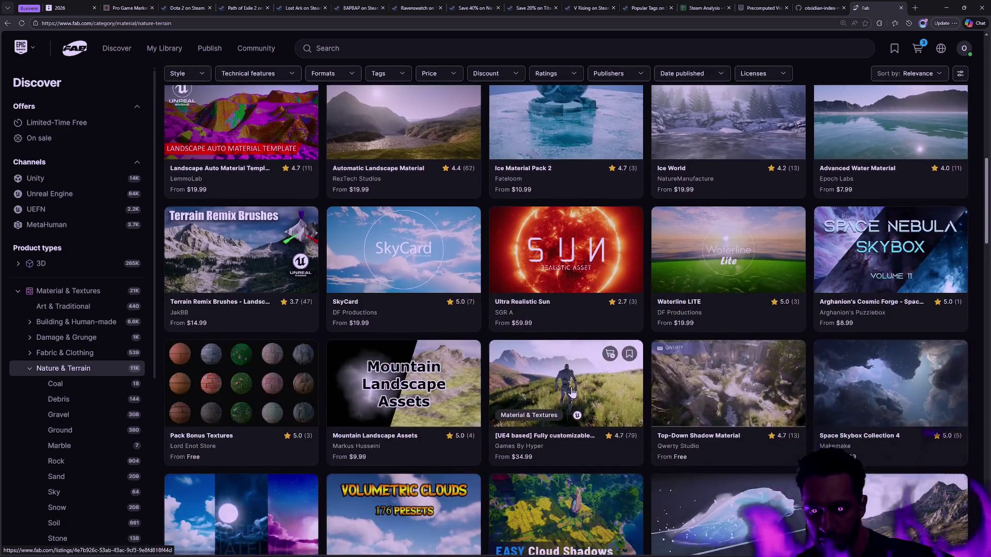
pyautogui.scroll(-3, 577, 383)
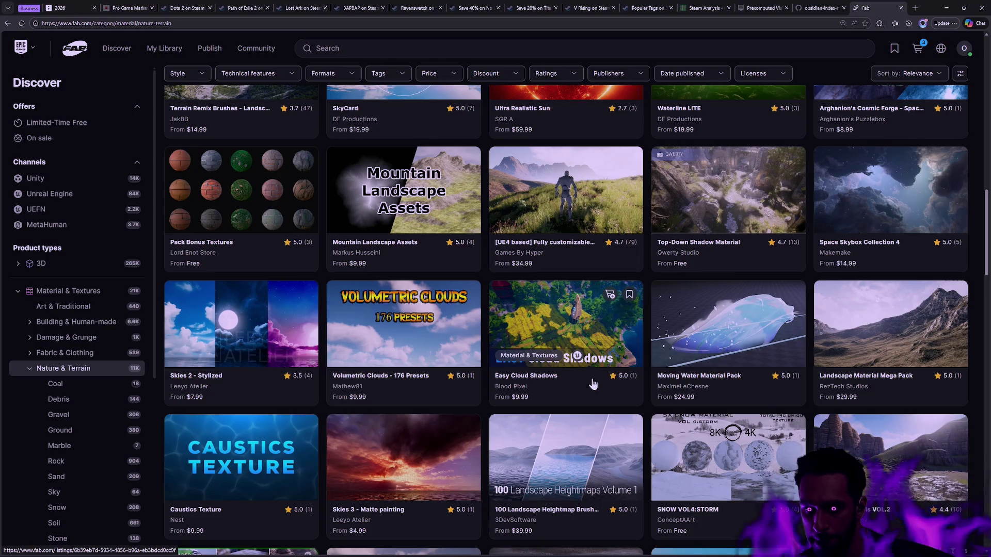
pyautogui.scroll(13, 593, 383)
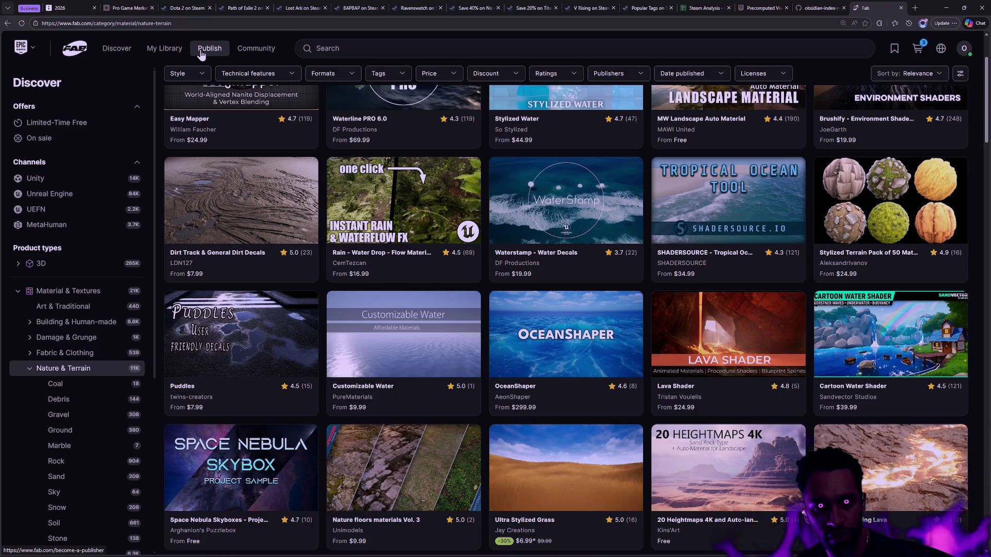
pyautogui.click(116, 48)
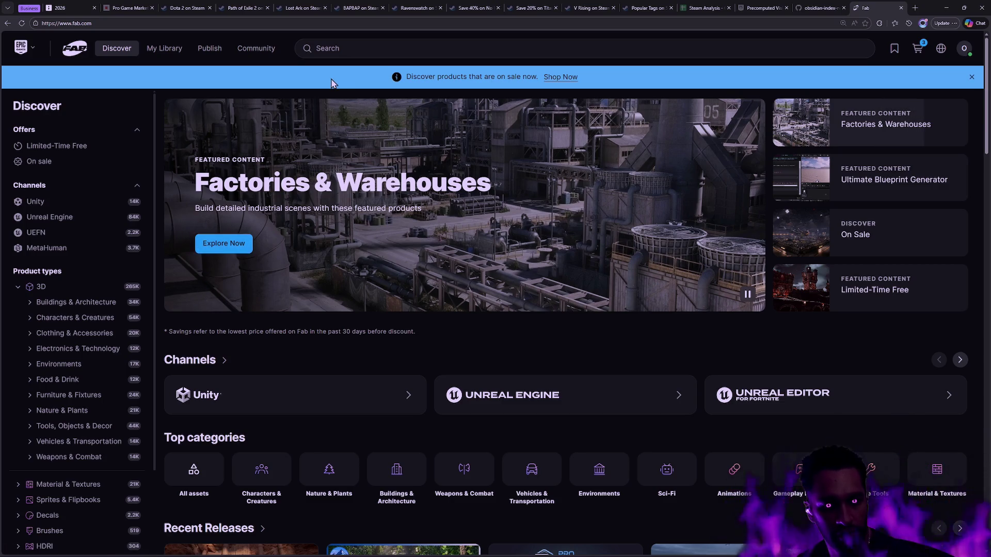
# Search 'quixel' and visit the Quixel Megascans seller page, then go back.
pyautogui.click(345, 48)
pyautogui.write('quixel')
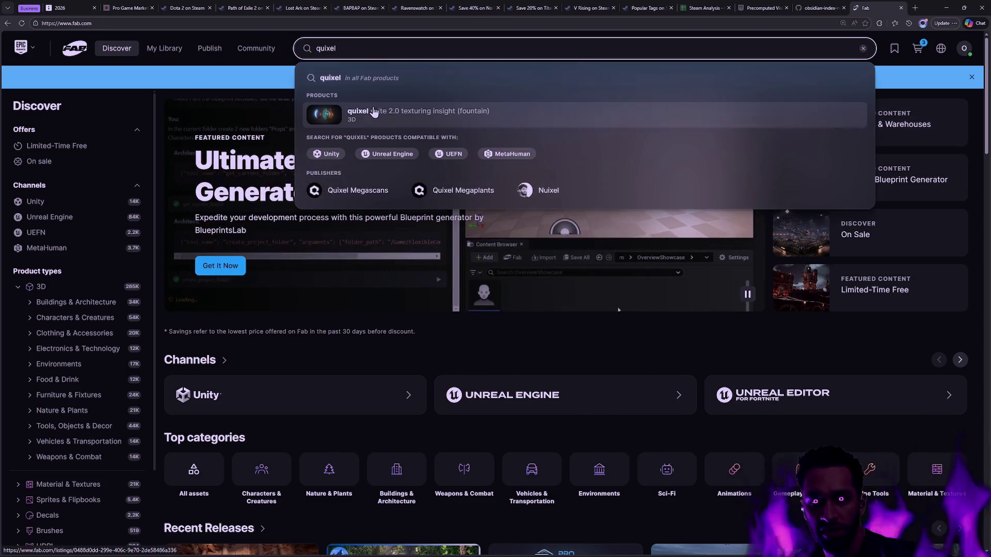
pyautogui.click(356, 191)
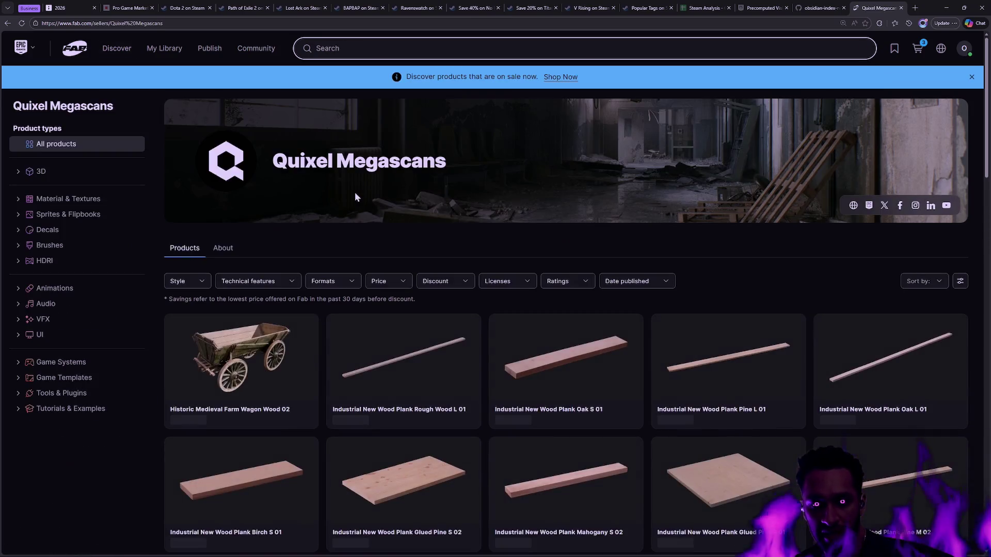
pyautogui.scroll(-6, 503, 254)
pyautogui.scroll(-5, 537, 245)
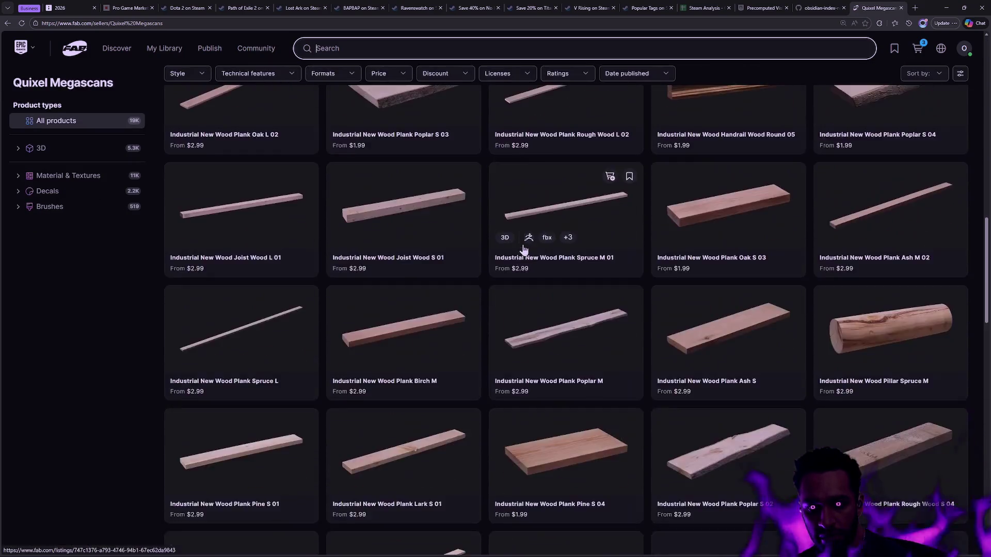
pyautogui.hotkey('alt', 'Left')
# Enter 'quixel' in the Discover search box again.
pyautogui.click(374, 45)
pyautogui.write('quixel')
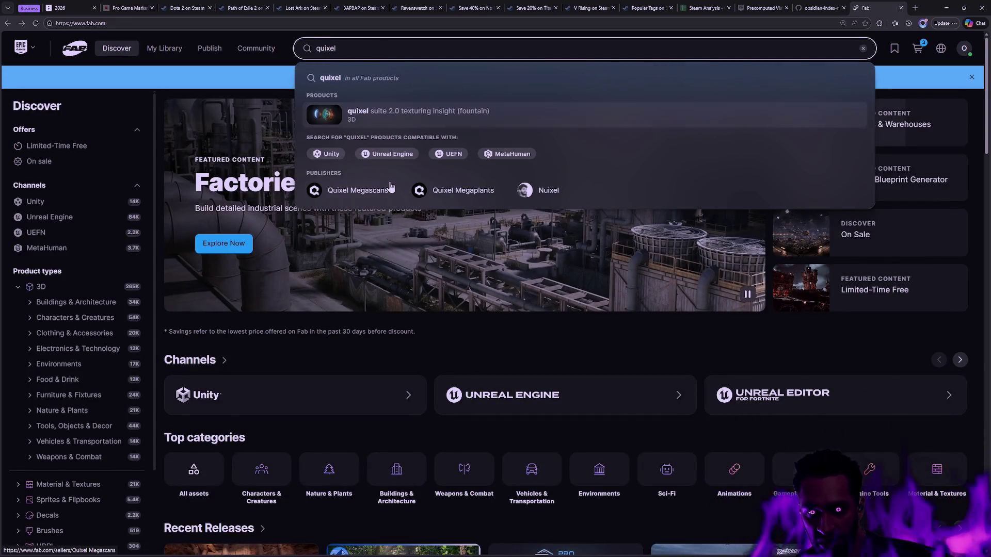
pyautogui.press('super')
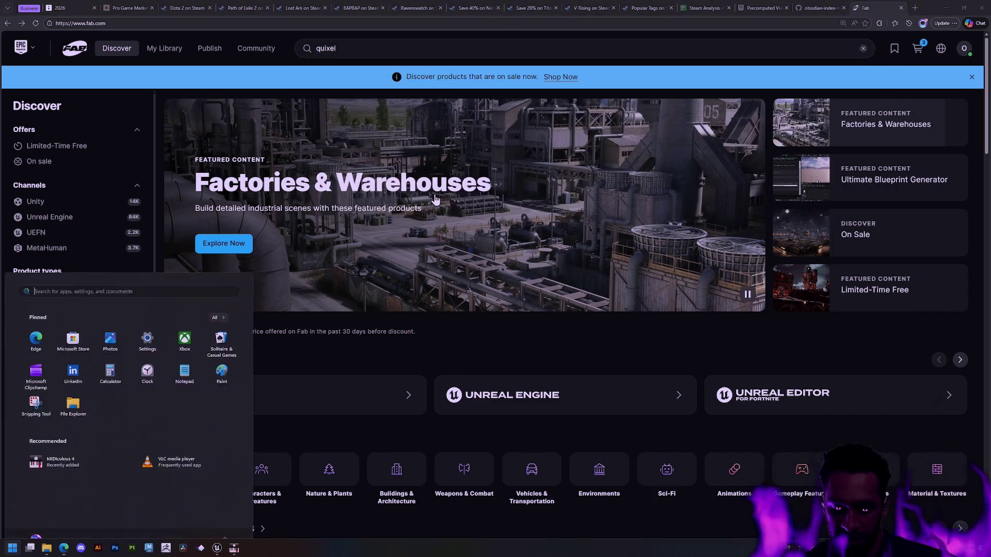
# Open the Devlog folder via system search, then play Prototype\active-camera-prototype.mp4.
pyautogui.write('devlk')
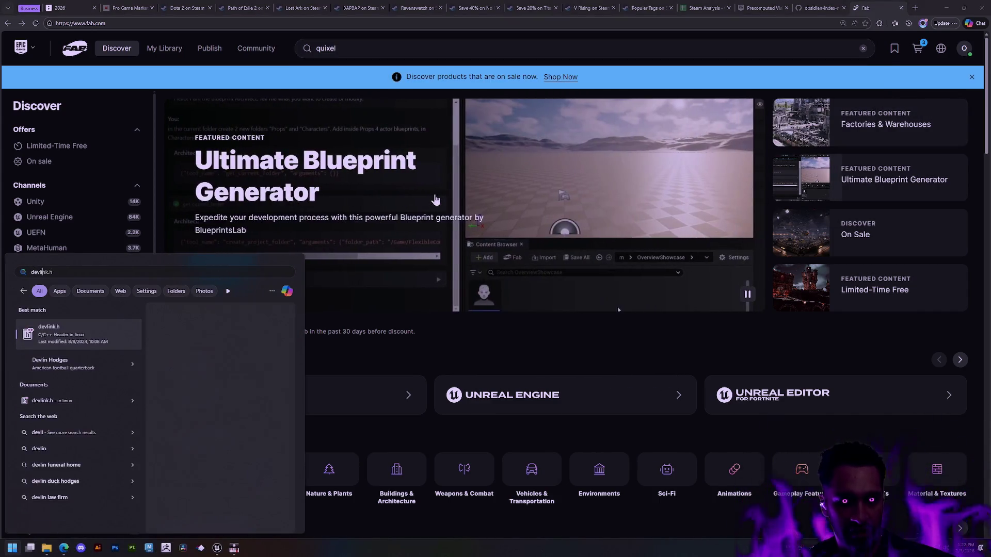
pyautogui.press('Return')
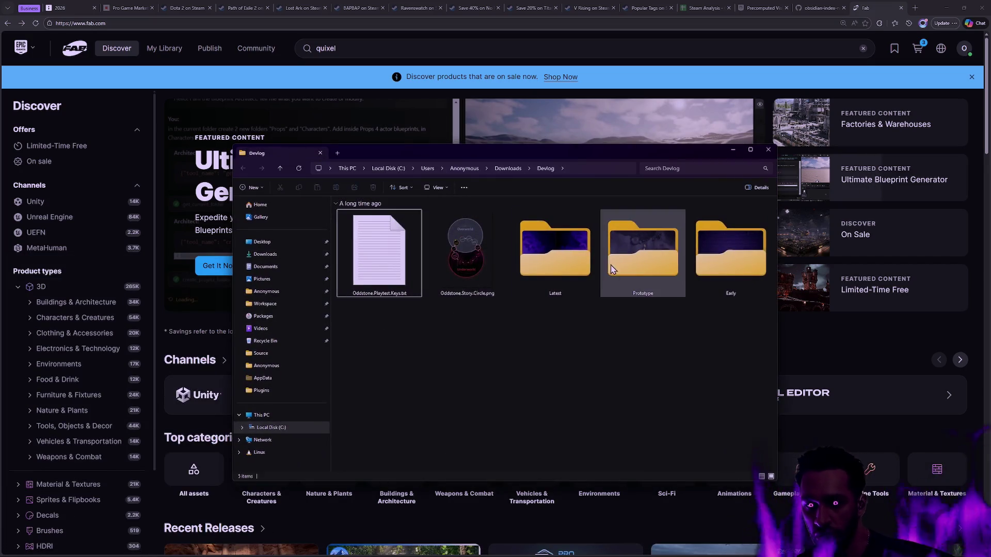
pyautogui.doubleClick(661, 274)
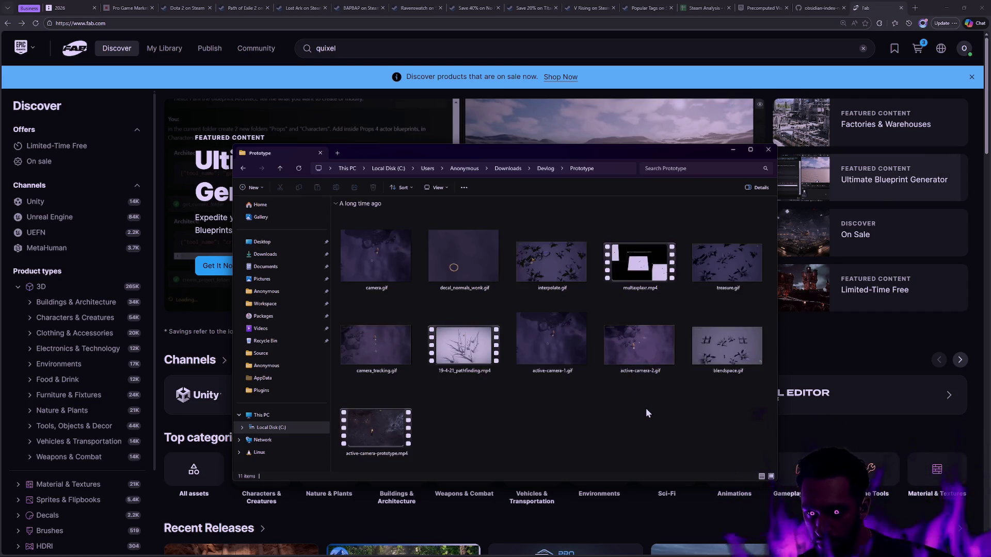
pyautogui.doubleClick(369, 420)
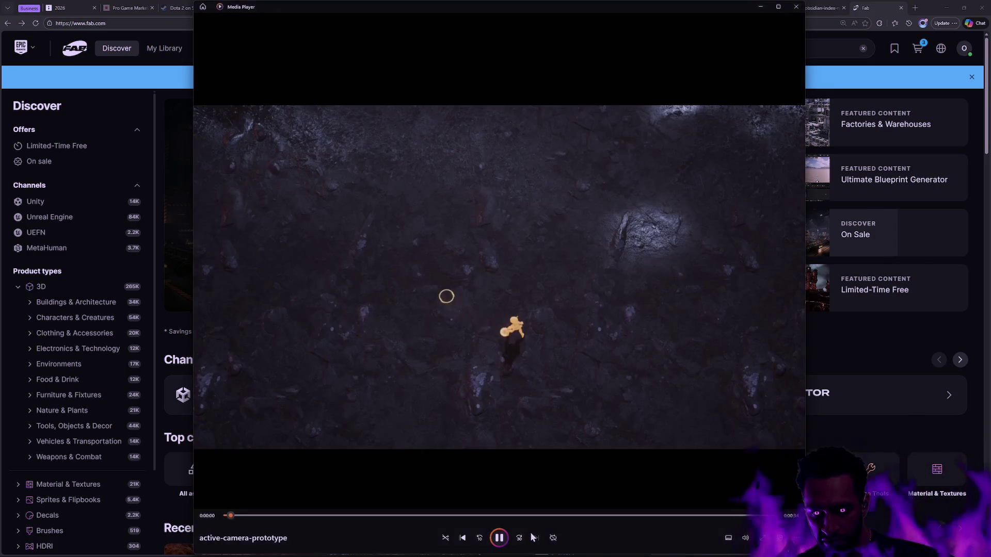
# Bring up the volume control and switch the active-camera-prototype video to fullscreen.
pyautogui.click(745, 539)
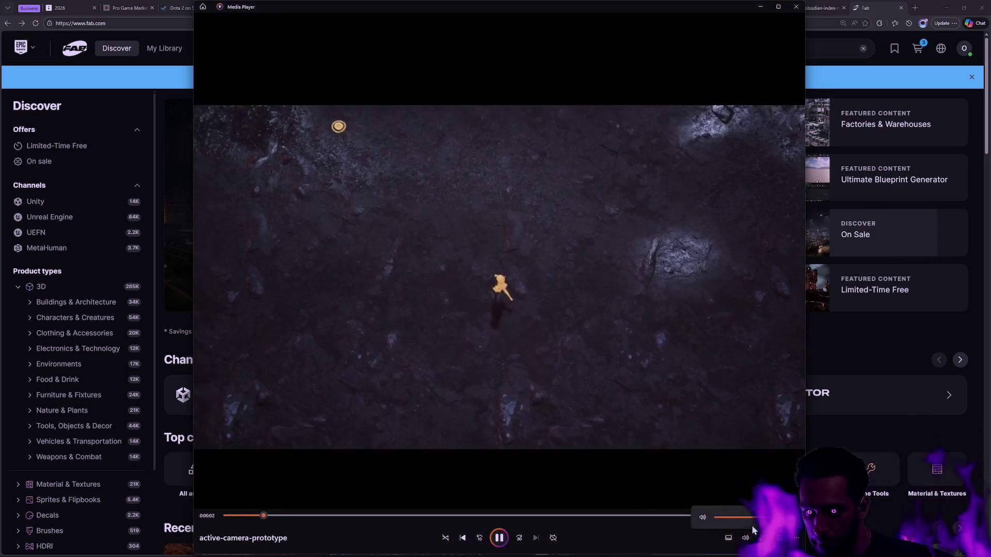
pyautogui.doubleClick(572, 379)
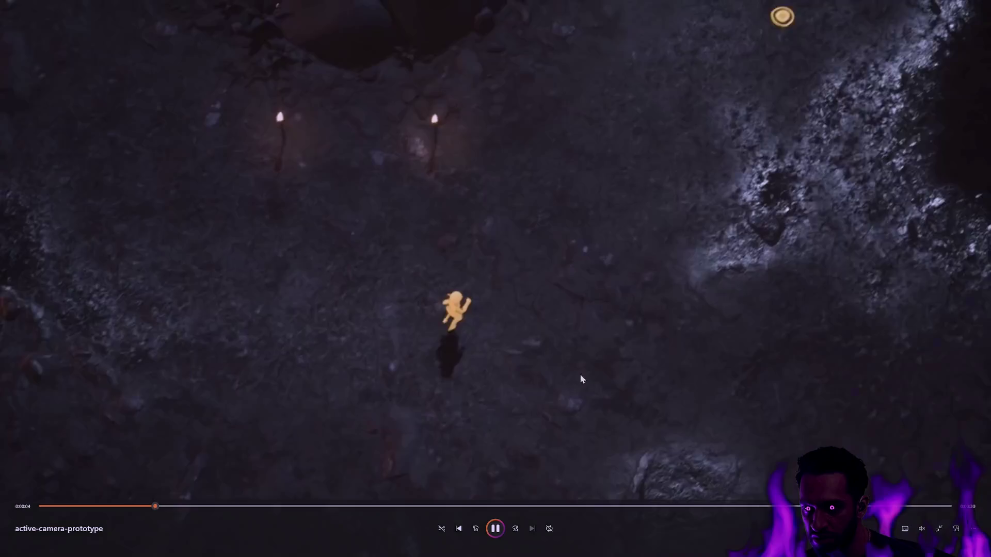